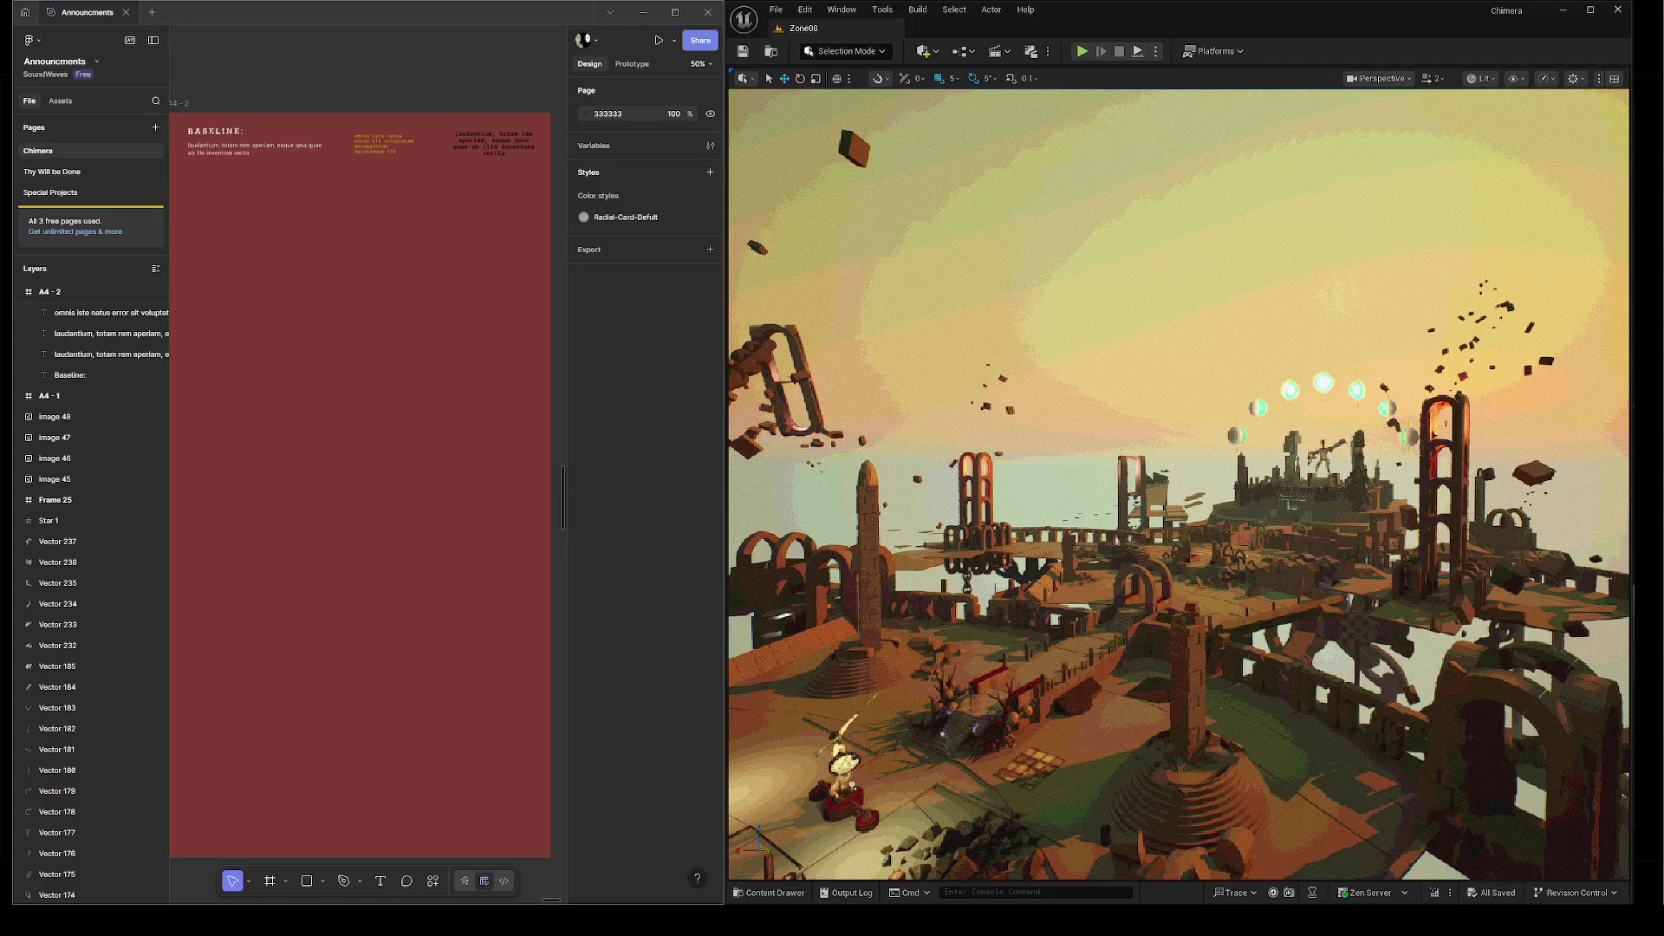
Lower the system volume while the Unreal scene is displayed.
{"action": "key", "text": "XF86AudioLowerVolume"}
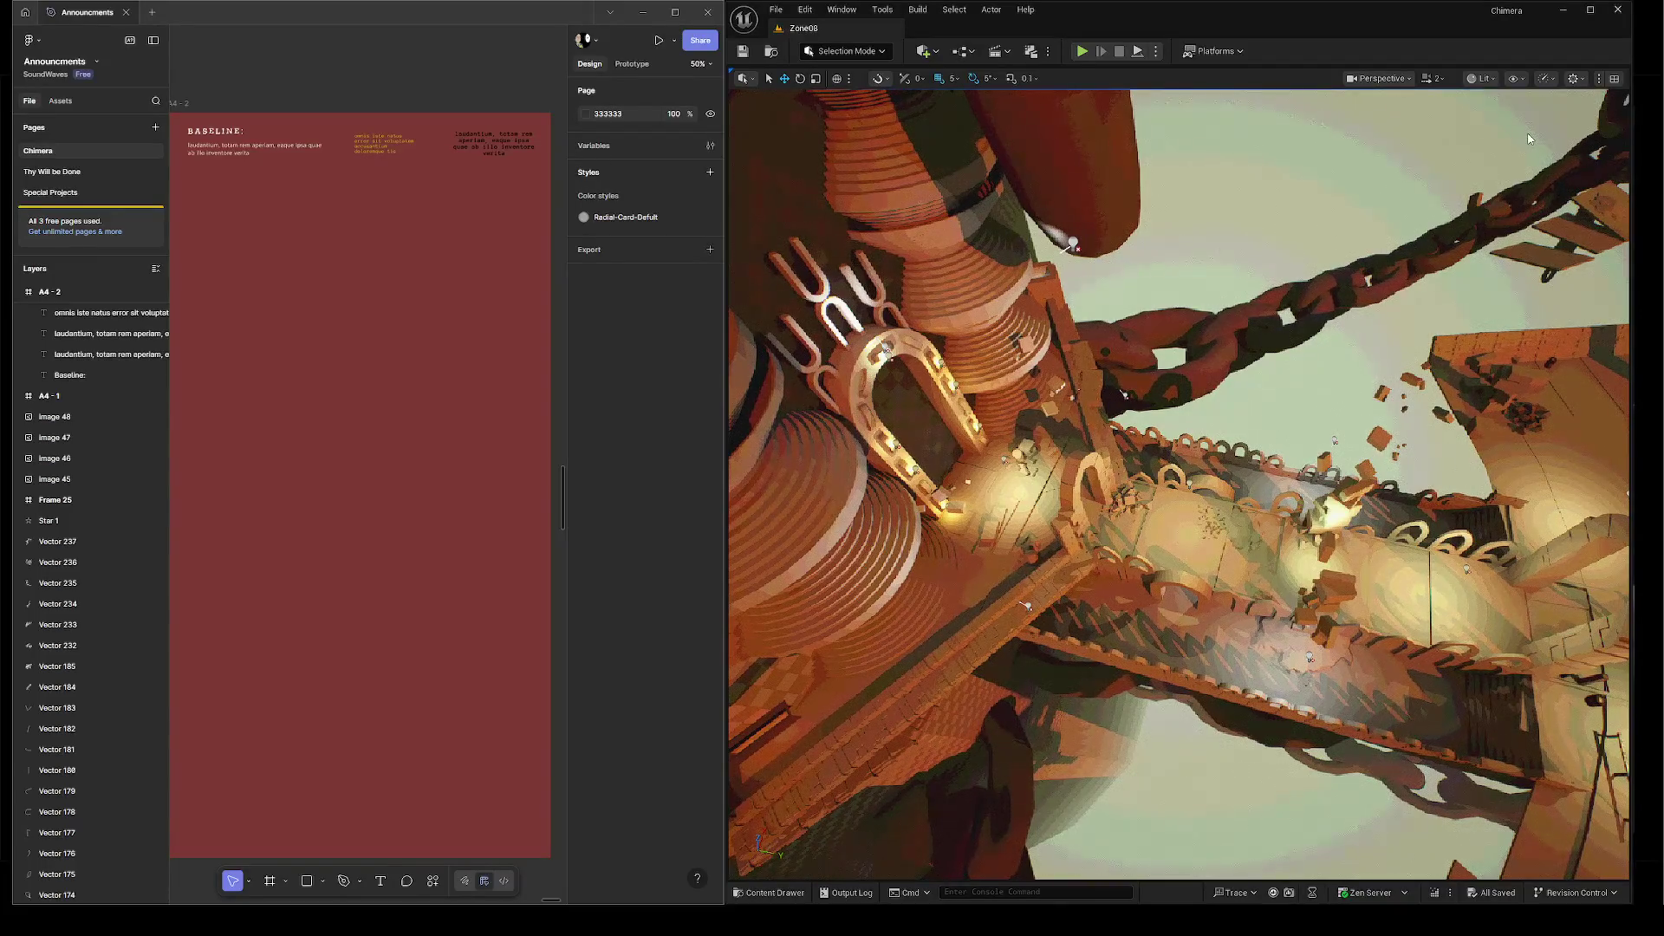
{"action": "key", "text": "Print"}
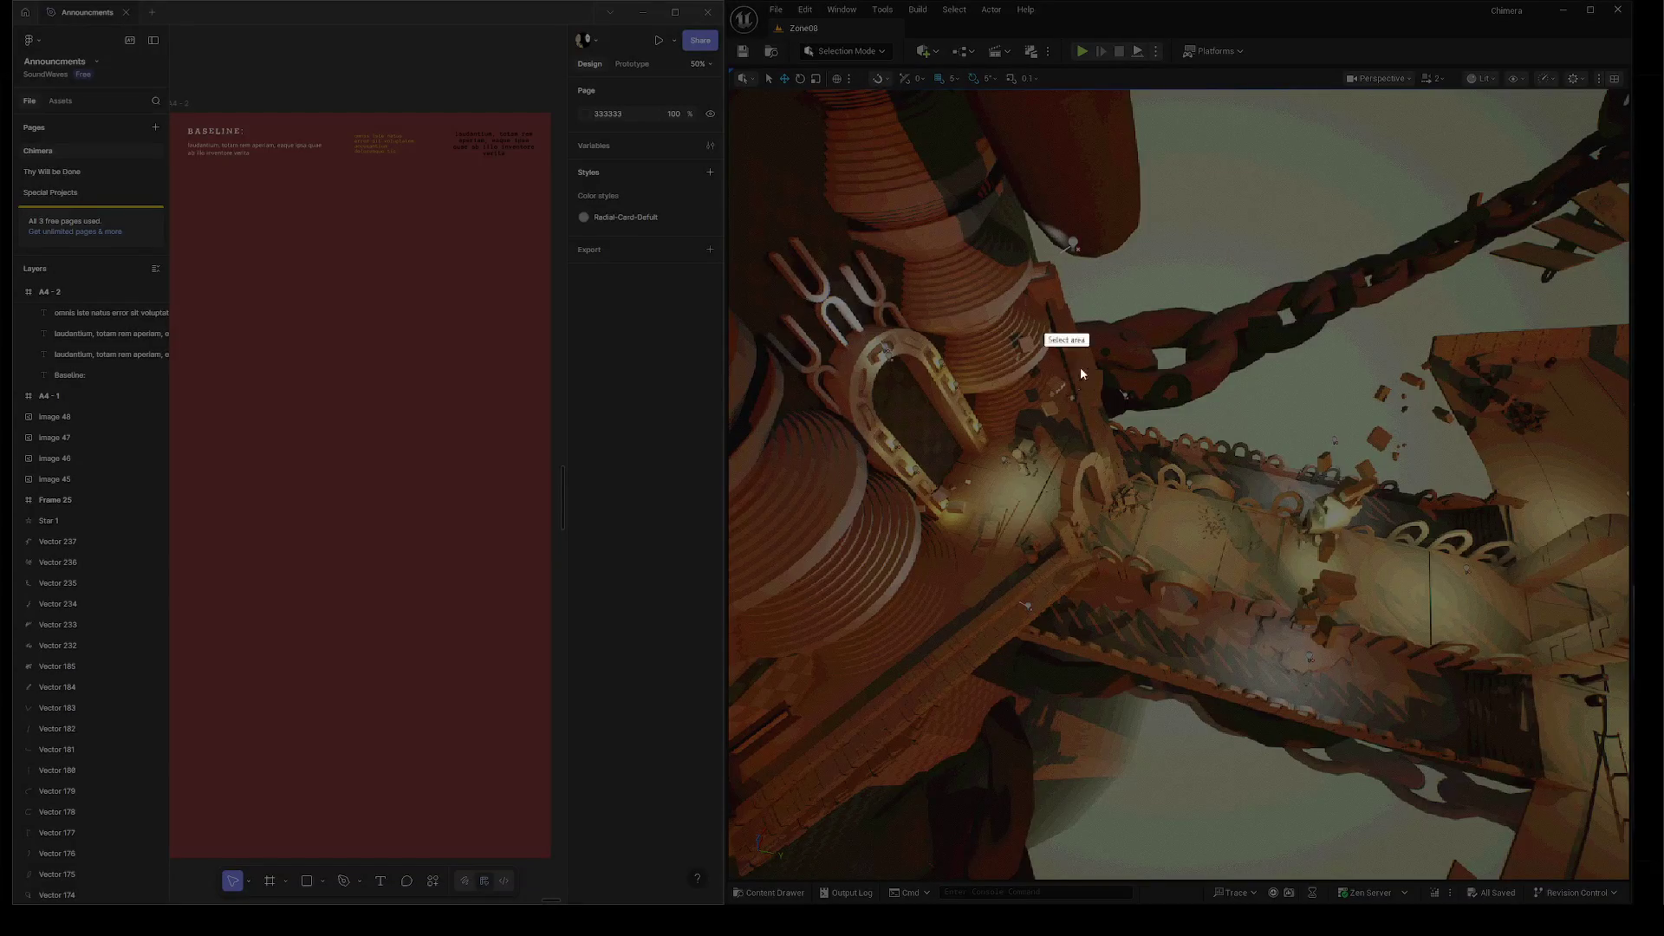
{"action": "left_click_drag", "start_coordinate": [734, 94], "coordinate": [1622, 845]}
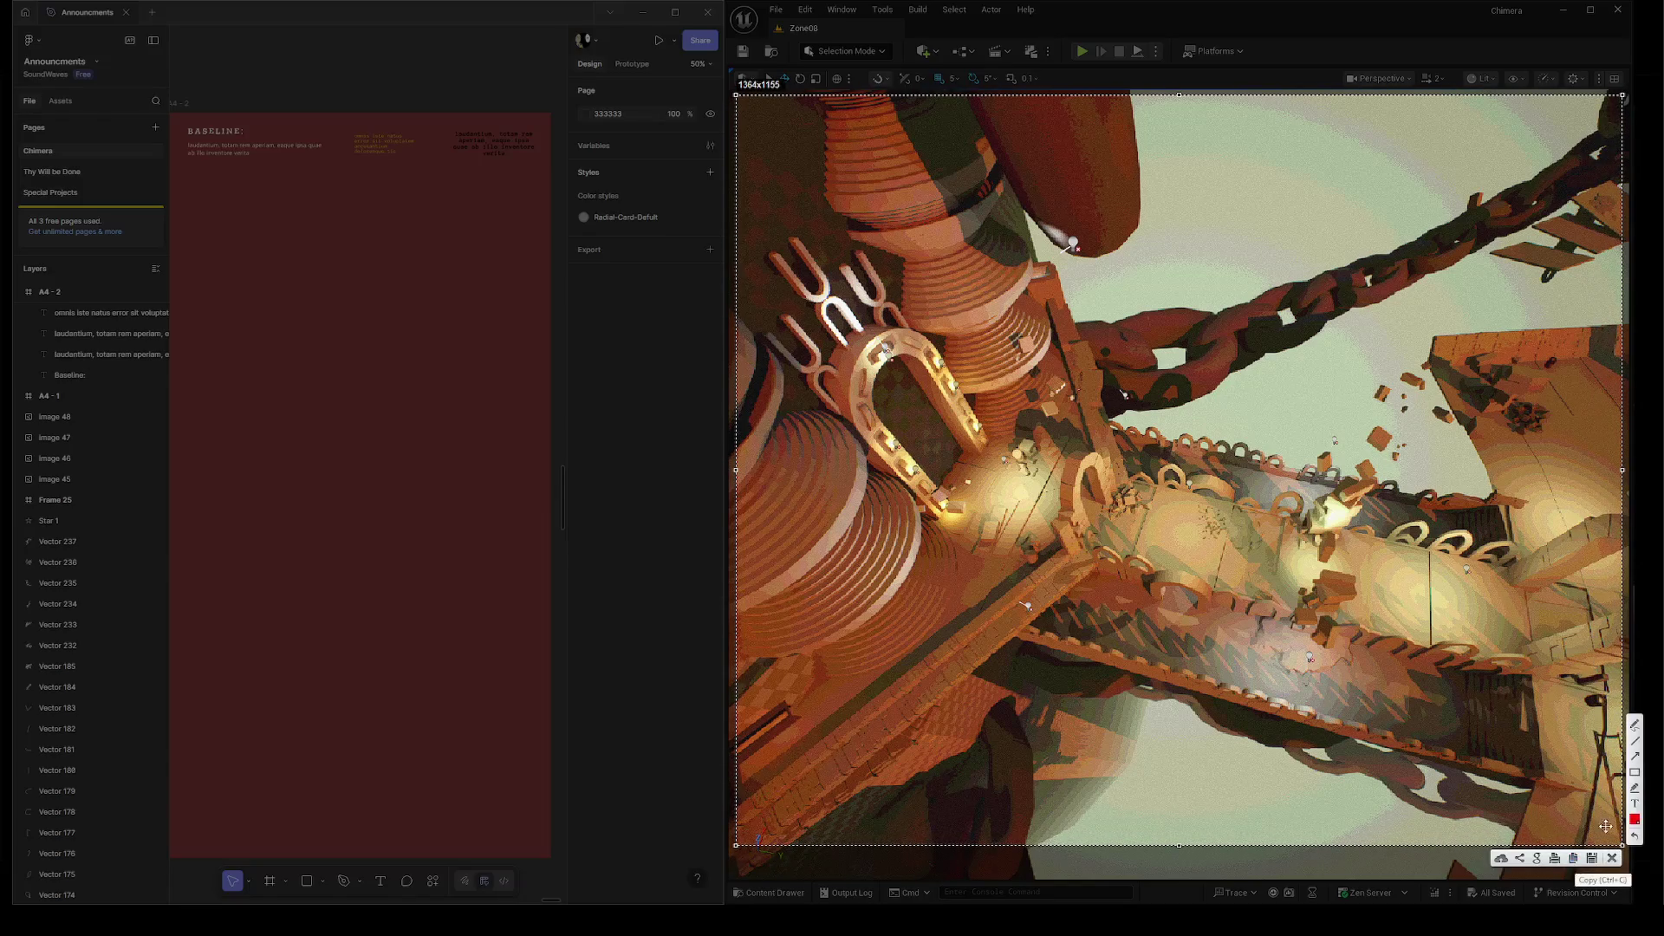
{"action": "left_click", "coordinate": [1634, 788]}
{"action": "mouse_move", "coordinate": [1068, 257]}
{"action": "left_mouse_down"}
{"action": "mouse_move", "coordinate": [1144, 433]}
{"action": "mouse_move", "coordinate": [1065, 606]}
{"action": "mouse_move", "coordinate": [916, 574]}
{"action": "left_mouse_up"}
{"action": "mouse_move", "coordinate": [1253, 102]}
{"action": "left_mouse_down"}
{"action": "mouse_move", "coordinate": [1198, 191]}
{"action": "mouse_move", "coordinate": [1301, 155]}
{"action": "left_mouse_up"}
{"action": "left_click_drag", "start_coordinate": [1300, 121], "coordinate": [1225, 215]}
{"action": "left_click_drag", "start_coordinate": [1327, 180], "coordinate": [1314, 221]}
{"action": "left_click", "coordinate": [1331, 158]}
{"action": "left_click_drag", "start_coordinate": [1193, 253], "coordinate": [1094, 322]}
{"action": "mouse_move", "coordinate": [1194, 286]}
{"action": "left_mouse_down"}
{"action": "mouse_move", "coordinate": [1258, 270]}
{"action": "mouse_move", "coordinate": [1335, 304]}
{"action": "left_mouse_up"}
{"action": "left_click_drag", "start_coordinate": [1395, 212], "coordinate": [1378, 322]}
{"action": "mouse_move", "coordinate": [1352, 299]}
{"action": "left_mouse_down"}
{"action": "mouse_move", "coordinate": [1456, 286]}
{"action": "mouse_move", "coordinate": [1449, 374]}
{"action": "left_mouse_up"}
{"action": "left_click", "coordinate": [1452, 395]}
{"action": "mouse_move", "coordinate": [1508, 257]}
{"action": "left_mouse_down"}
{"action": "mouse_move", "coordinate": [1487, 317]}
{"action": "mouse_move", "coordinate": [1531, 381]}
{"action": "left_mouse_up"}
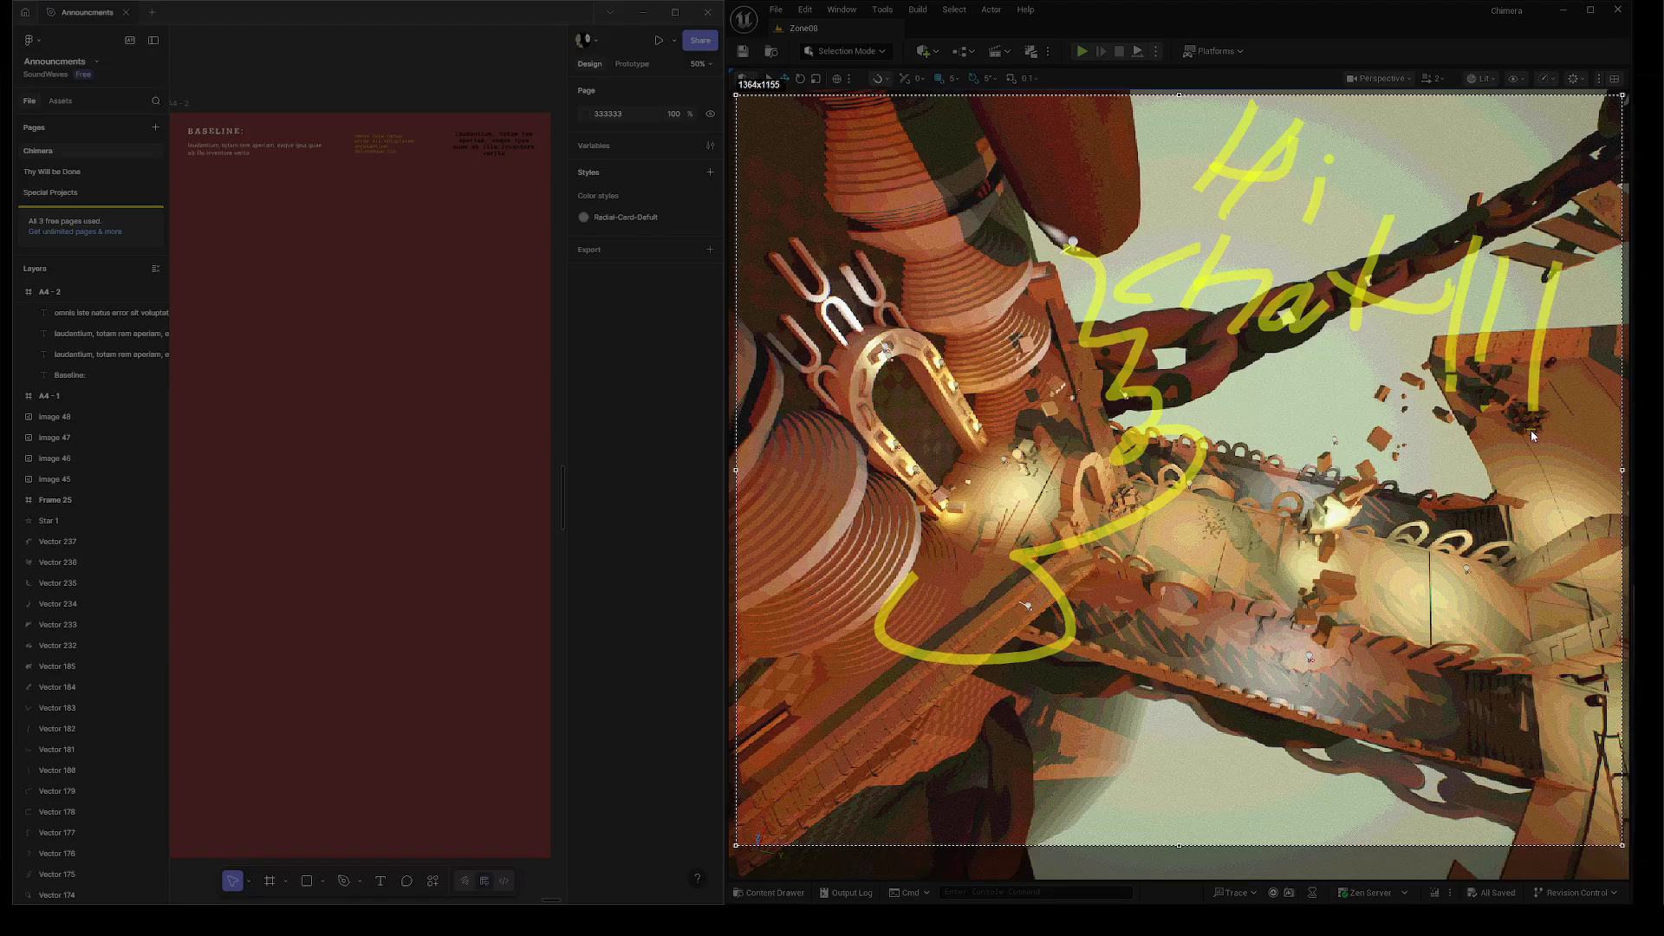
{"action": "left_click_drag", "start_coordinate": [1110, 710], "coordinate": [1614, 741]}
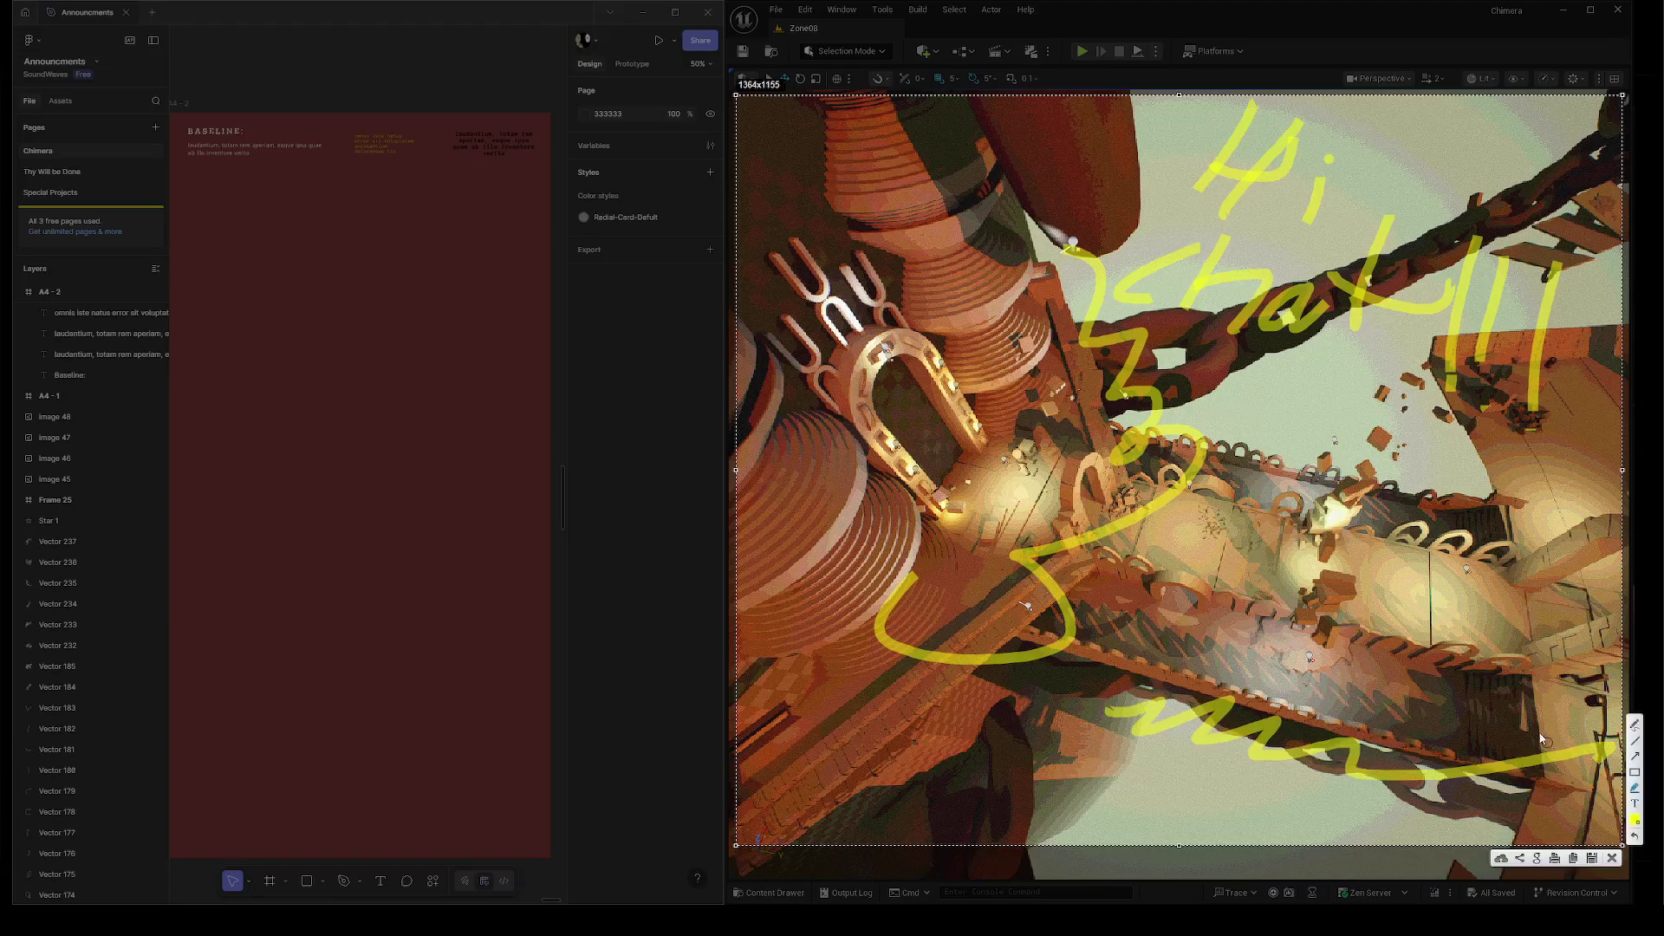
{"action": "left_click", "coordinate": [1612, 859]}
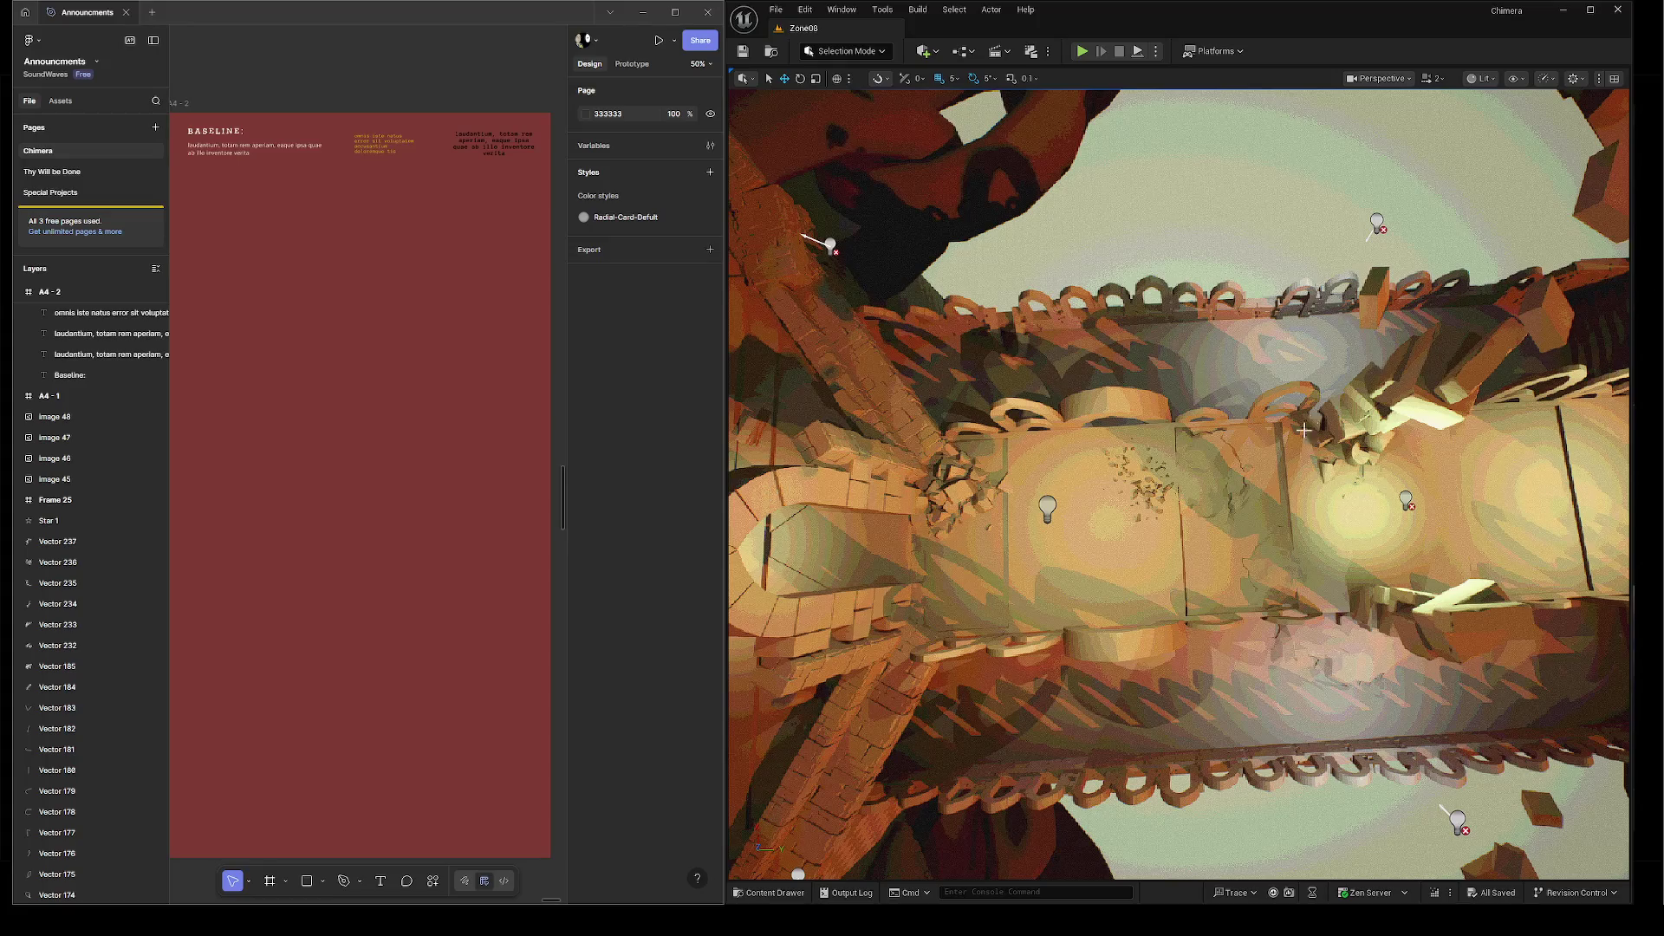
Zoom the top-down corridor view, right-click a light fixture, then select the Figma Baseline: heading.
{"action": "scroll", "coordinate": [1179, 483], "scroll_direction": "down", "scroll_amount": 5}
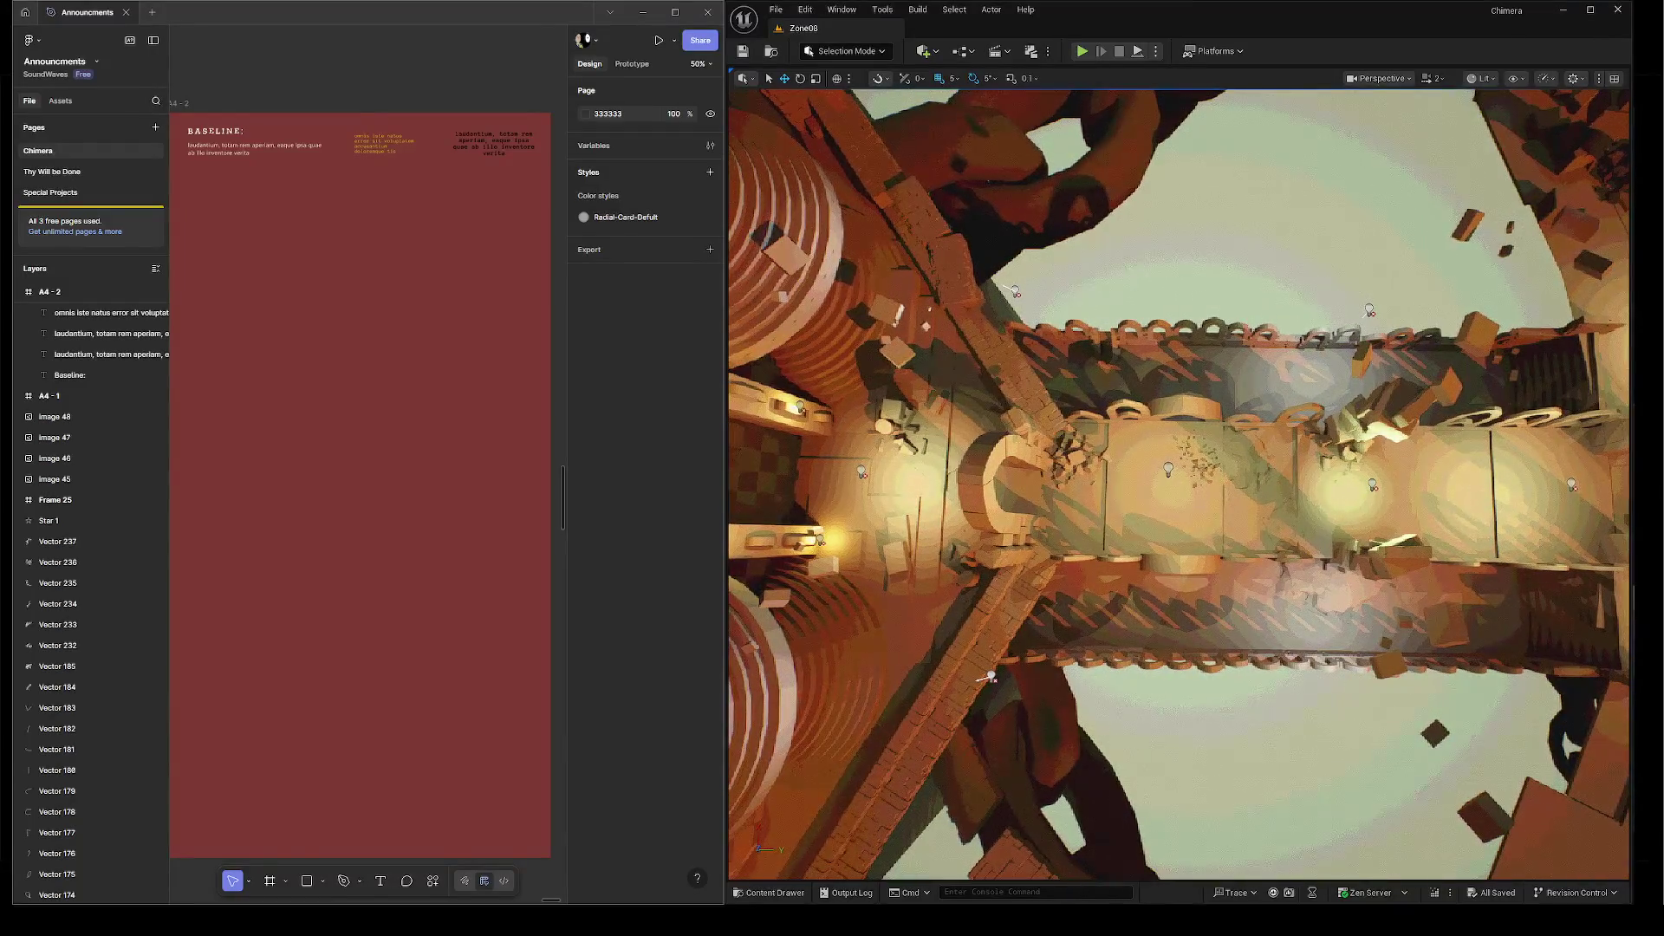
{"action": "right_click", "coordinate": [1110, 485]}
{"action": "scroll", "coordinate": [236, 160], "scroll_direction": "up", "scroll_amount": 5}
{"action": "scroll", "coordinate": [235, 161], "scroll_direction": "up", "scroll_amount": 1}
{"action": "left_click", "coordinate": [257, 160]}
Retype the heading text as 'Asset List:' and finish editing.
{"action": "type", "text": "Asset "}
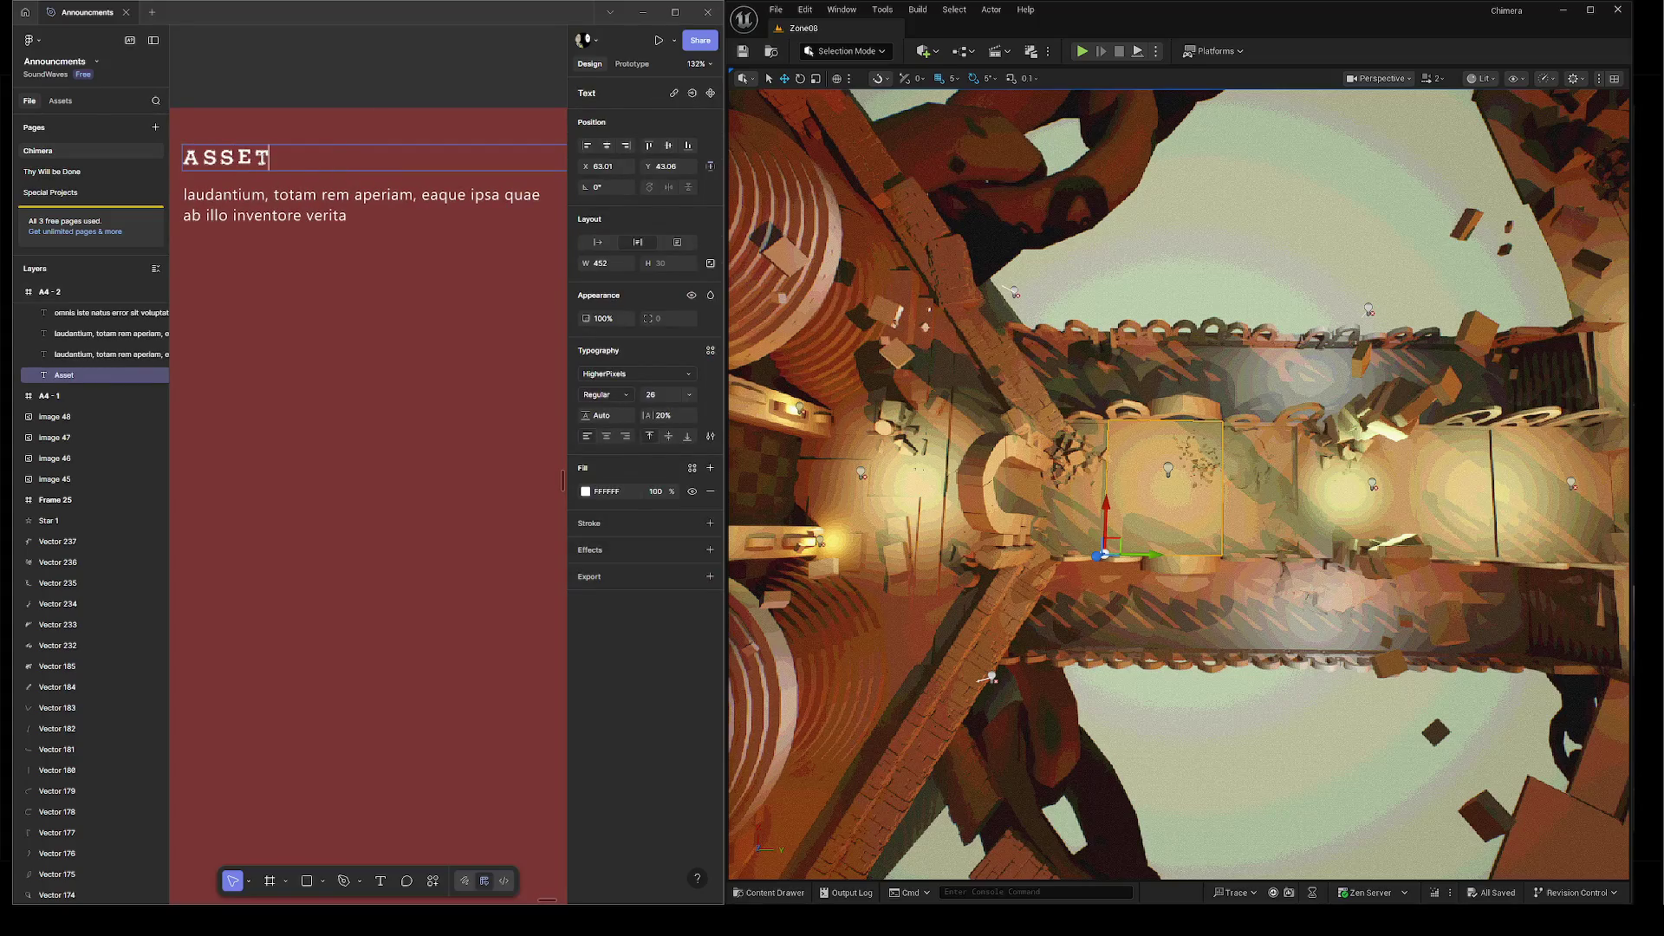
{"action": "type", "text": "List"}
{"action": "type", "text": ":"}
{"action": "key", "text": "Escape"}
{"action": "key", "text": "Escape"}
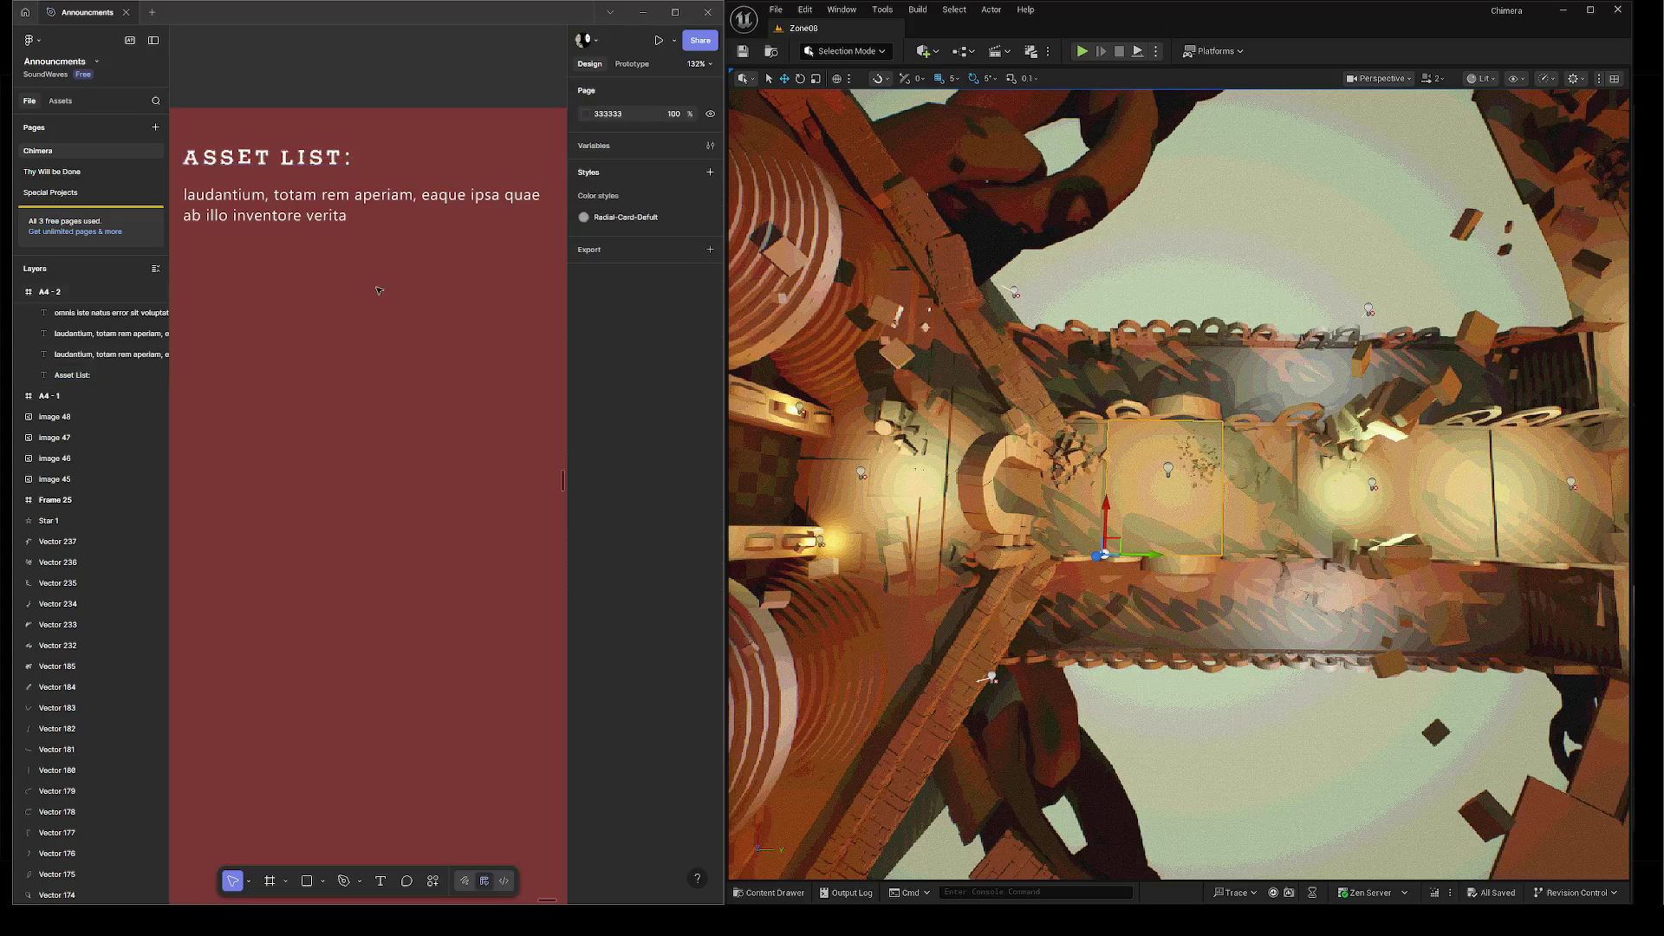
Bring the frame's header into view and select the ASSET LIST: title with its paragraph.
{"action": "scroll", "coordinate": [447, 256], "scroll_direction": "down", "scroll_amount": 3}
{"action": "mouse_move", "coordinate": [447, 256]}
{"action": "left_mouse_down"}
{"action": "mouse_move", "coordinate": [346, 305]}
{"action": "mouse_move", "coordinate": [301, 294]}
{"action": "mouse_move", "coordinate": [559, 312]}
{"action": "mouse_move", "coordinate": [531, 309]}
{"action": "left_mouse_up"}
{"action": "scroll", "coordinate": [347, 305], "scroll_direction": "down", "scroll_amount": 3}
{"action": "scroll", "coordinate": [252, 284], "scroll_direction": "left", "scroll_amount": 2}
{"action": "mouse_move", "coordinate": [275, 321]}
{"action": "left_mouse_down"}
{"action": "mouse_move", "coordinate": [221, 292]}
{"action": "mouse_move", "coordinate": [230, 268]}
{"action": "left_mouse_up"}
Duplicate the ASSET LIST: heading and paragraph just below the original.
{"action": "key", "text": "ctrl+d"}
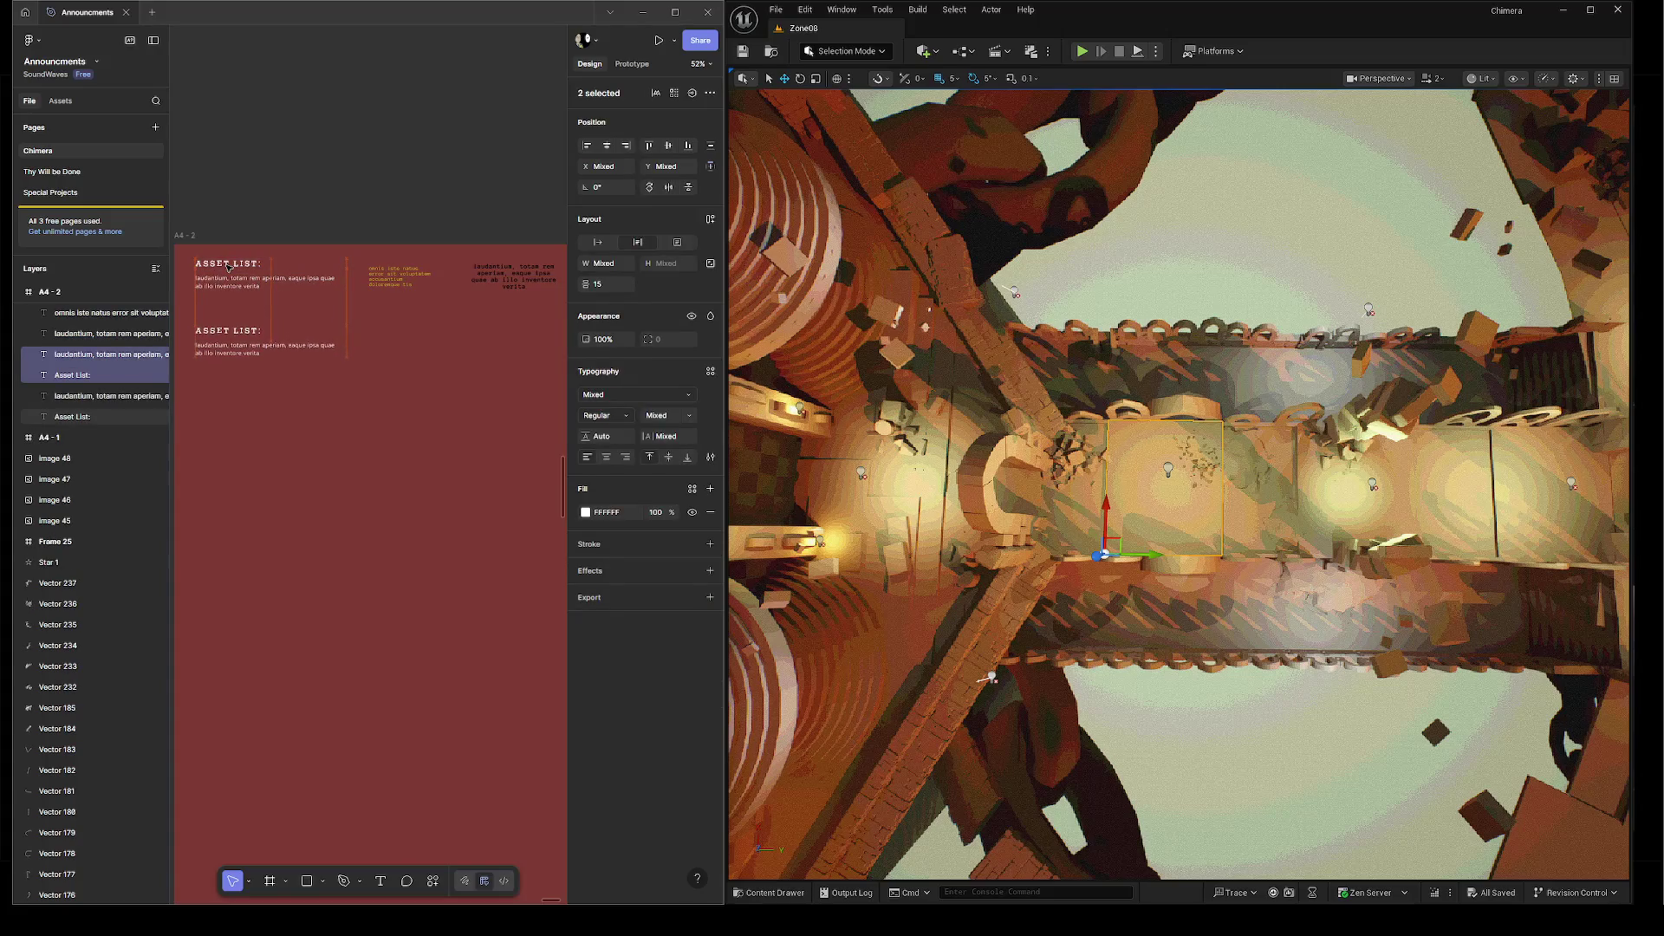
{"action": "scroll", "coordinate": [304, 286], "scroll_direction": "up", "scroll_amount": 5}
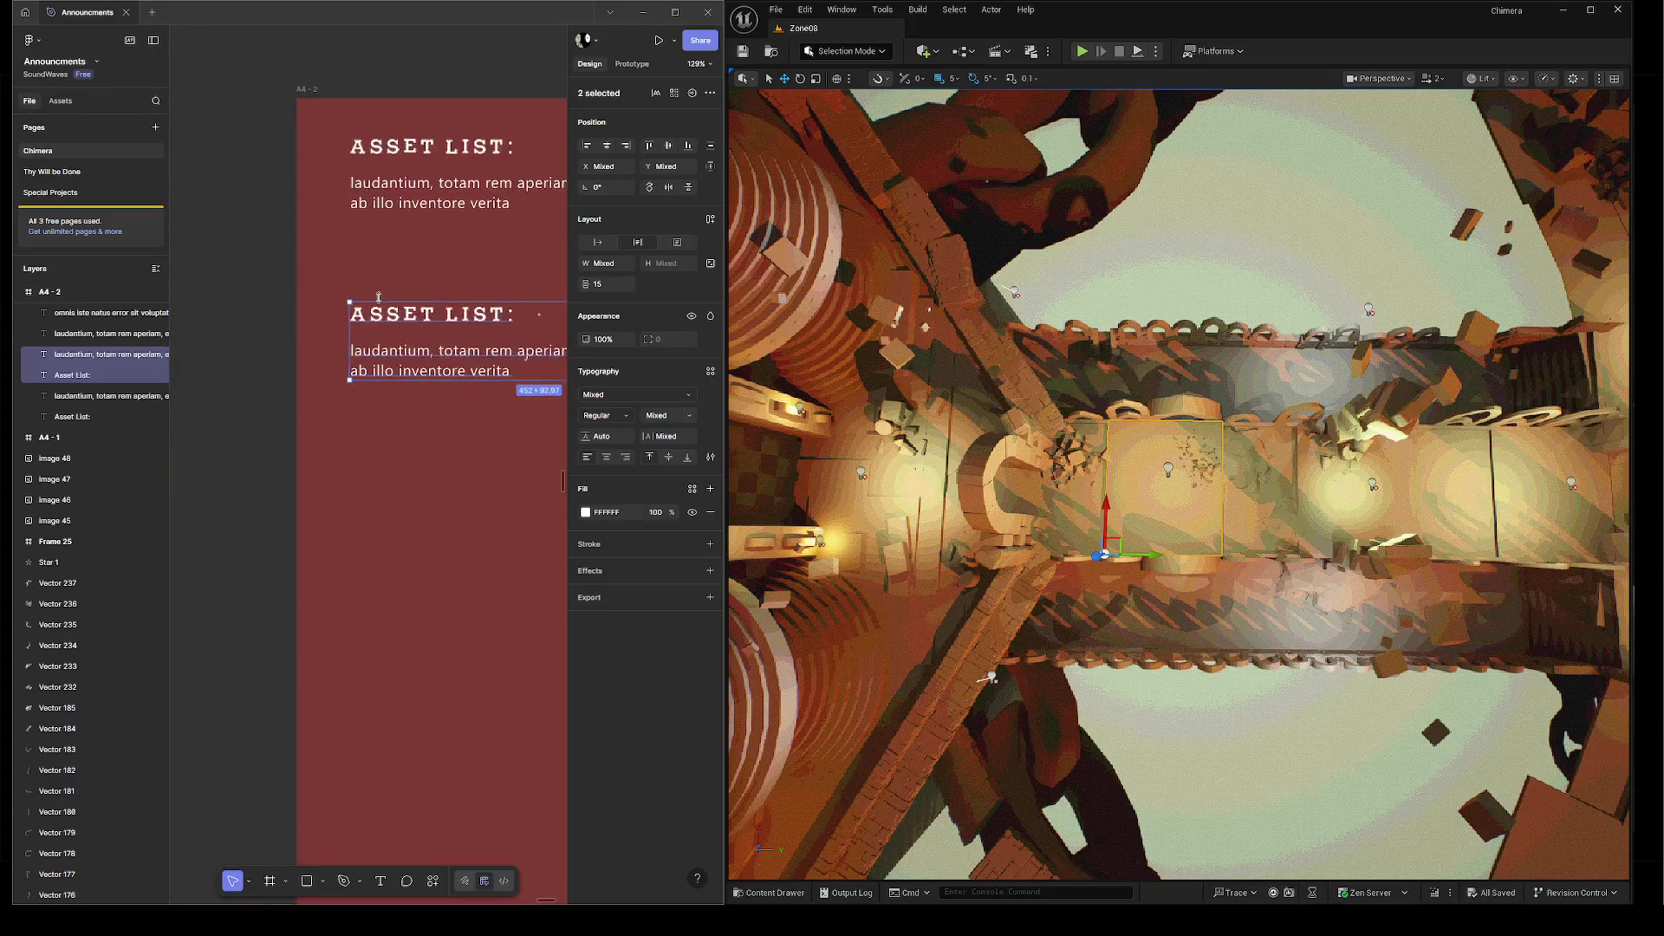
{"action": "scroll", "coordinate": [379, 297], "scroll_direction": "up", "scroll_amount": 3}
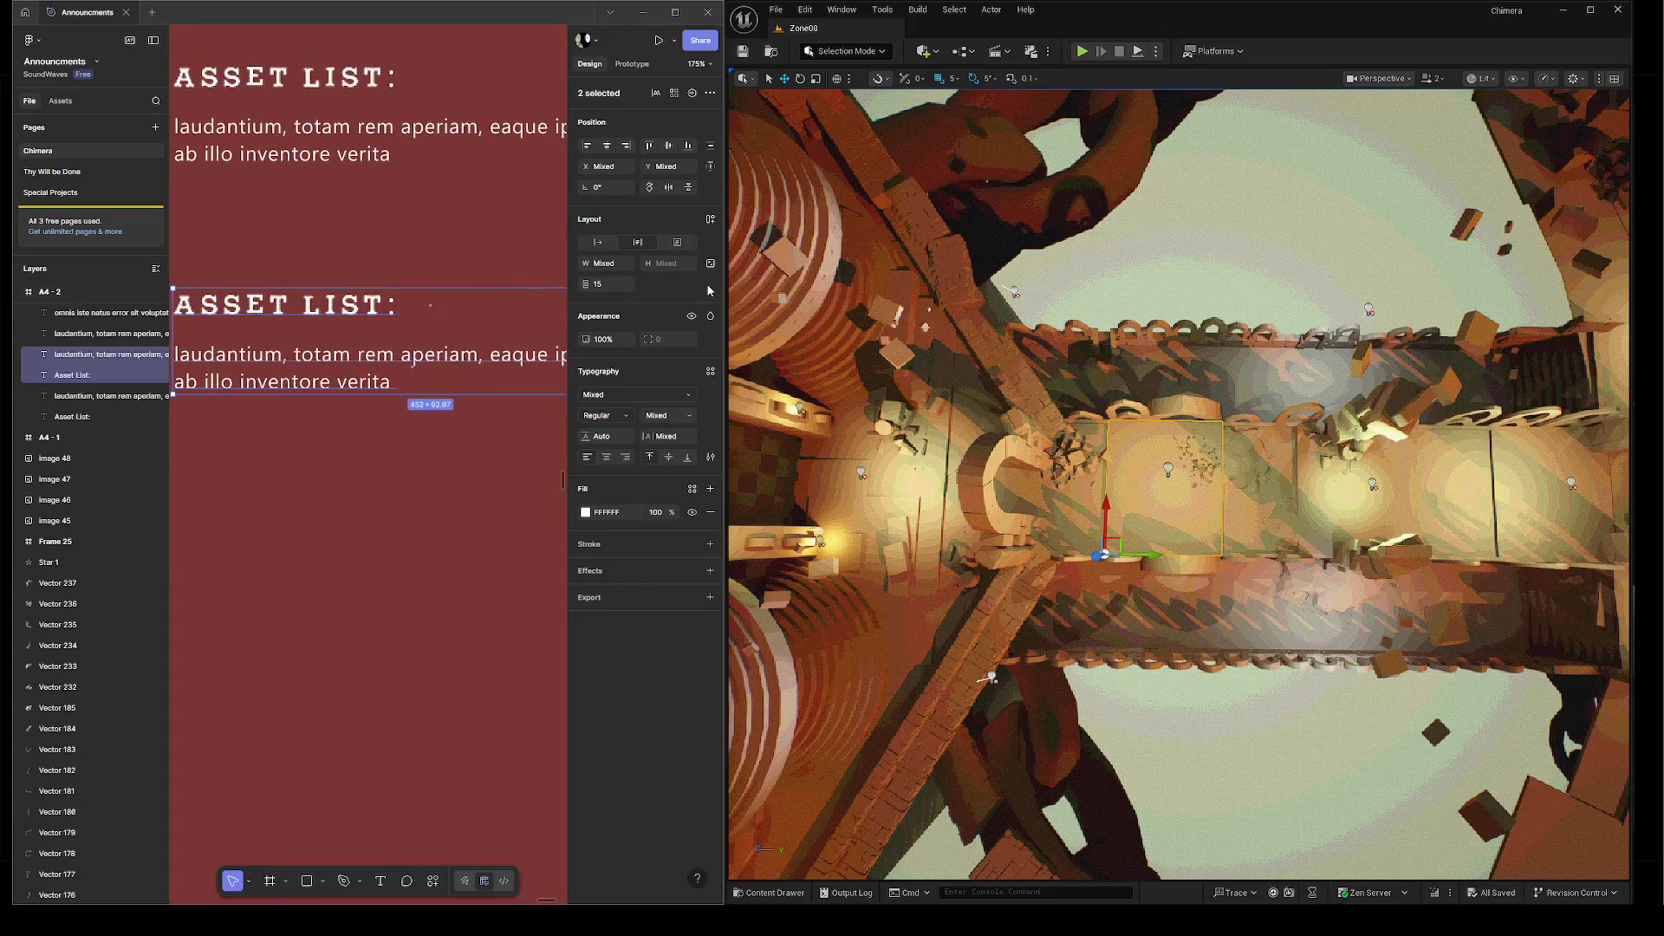
{"action": "scroll", "coordinate": [374, 348], "scroll_direction": "down", "scroll_amount": 5}
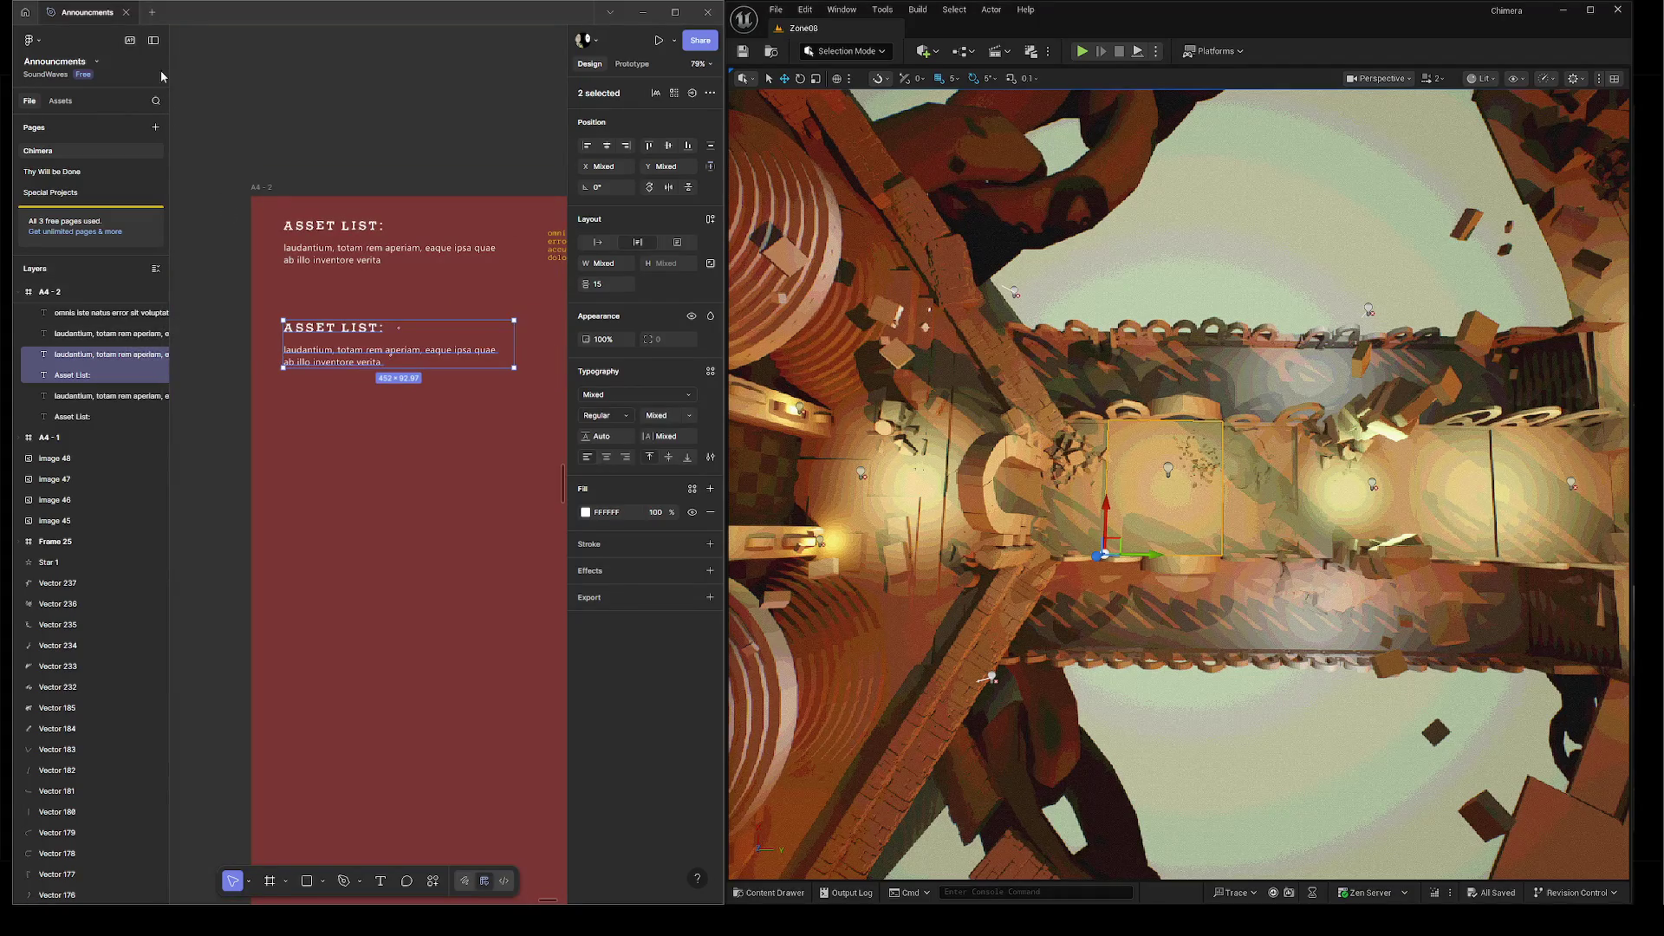
Hide the layers panel and scroll the canvas over toward the orange and black text blocks.
{"action": "left_click", "coordinate": [153, 40]}
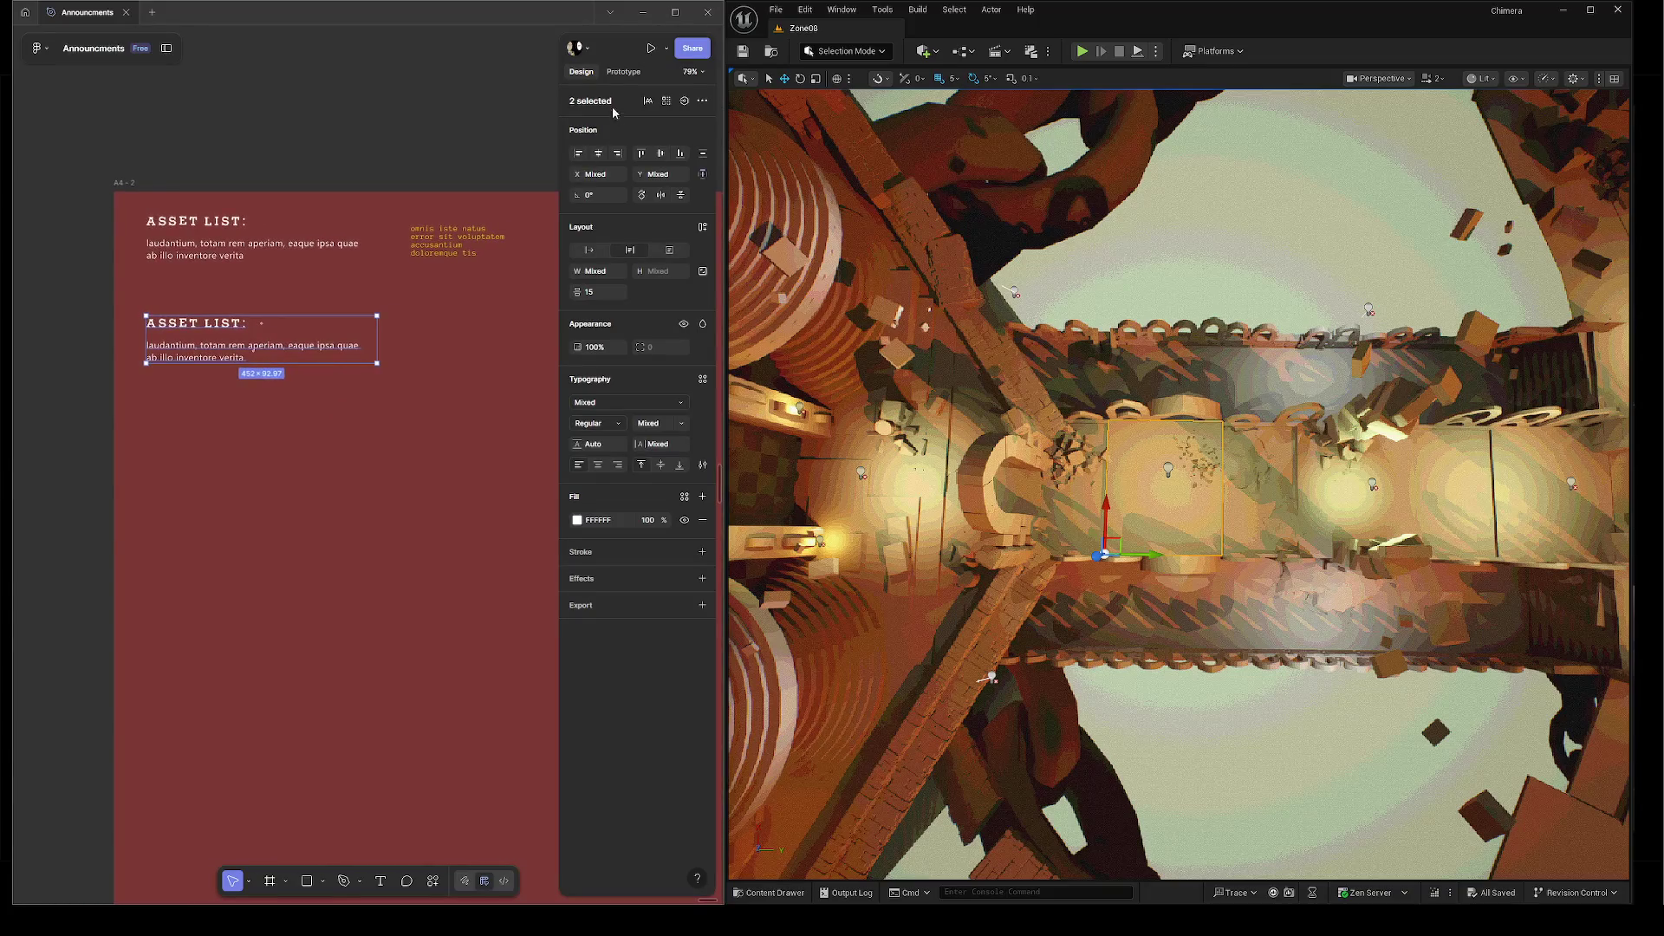
{"action": "scroll", "coordinate": [368, 411], "scroll_direction": "right", "scroll_amount": 2}
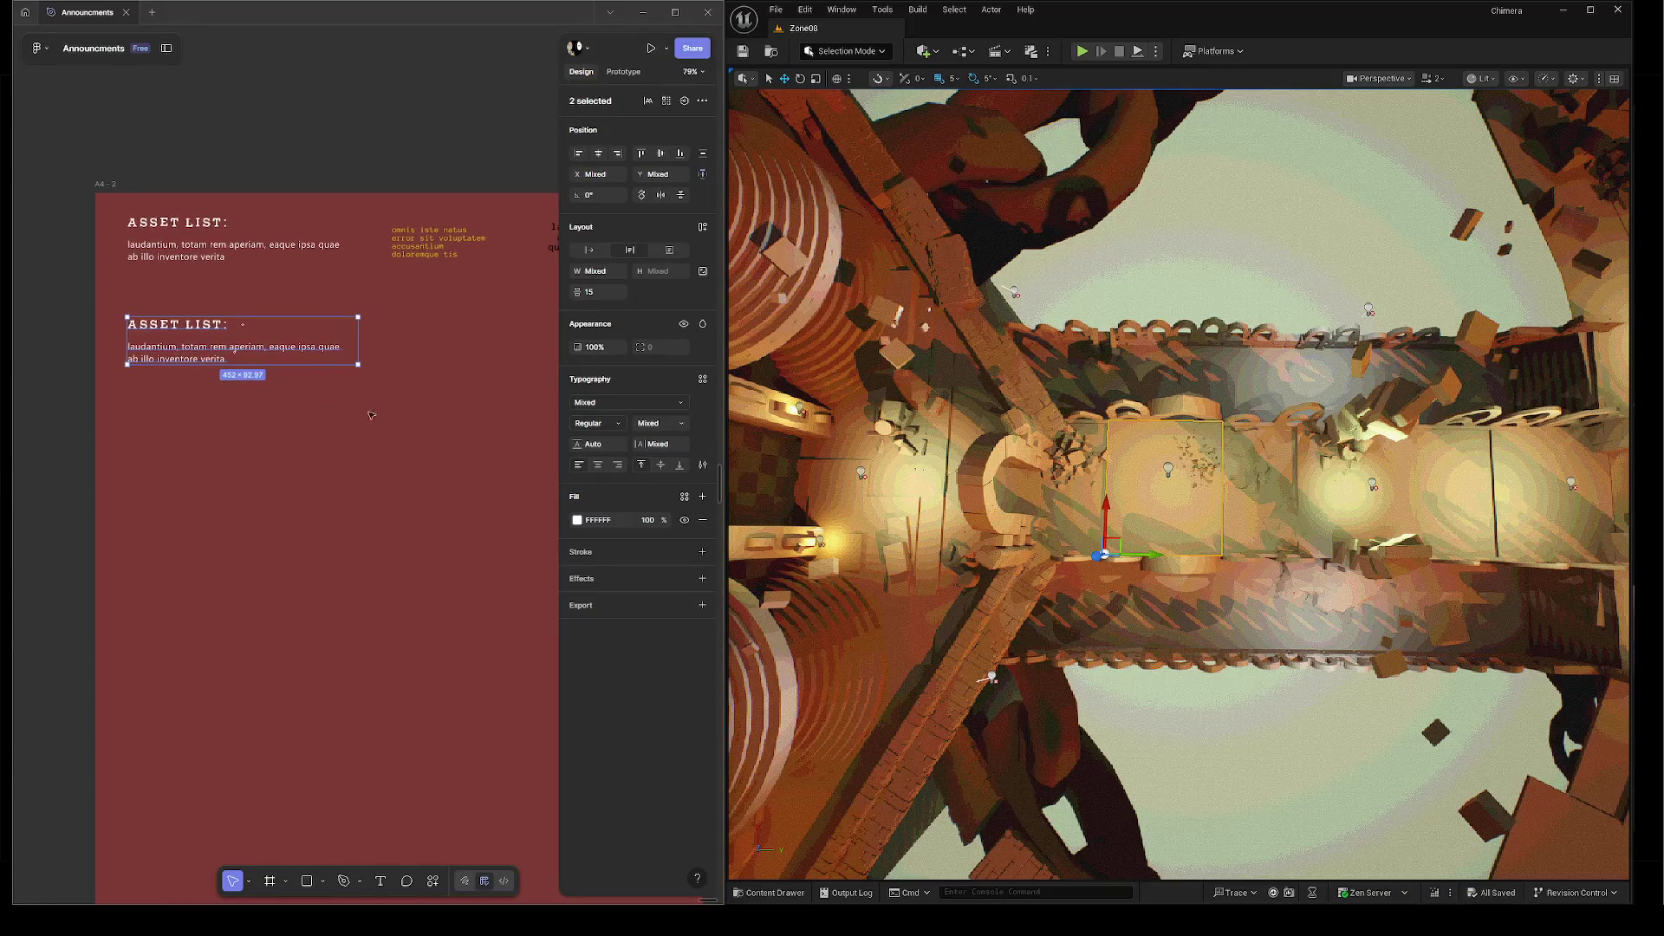
{"action": "scroll", "coordinate": [212, 390], "scroll_direction": "up", "scroll_amount": 5}
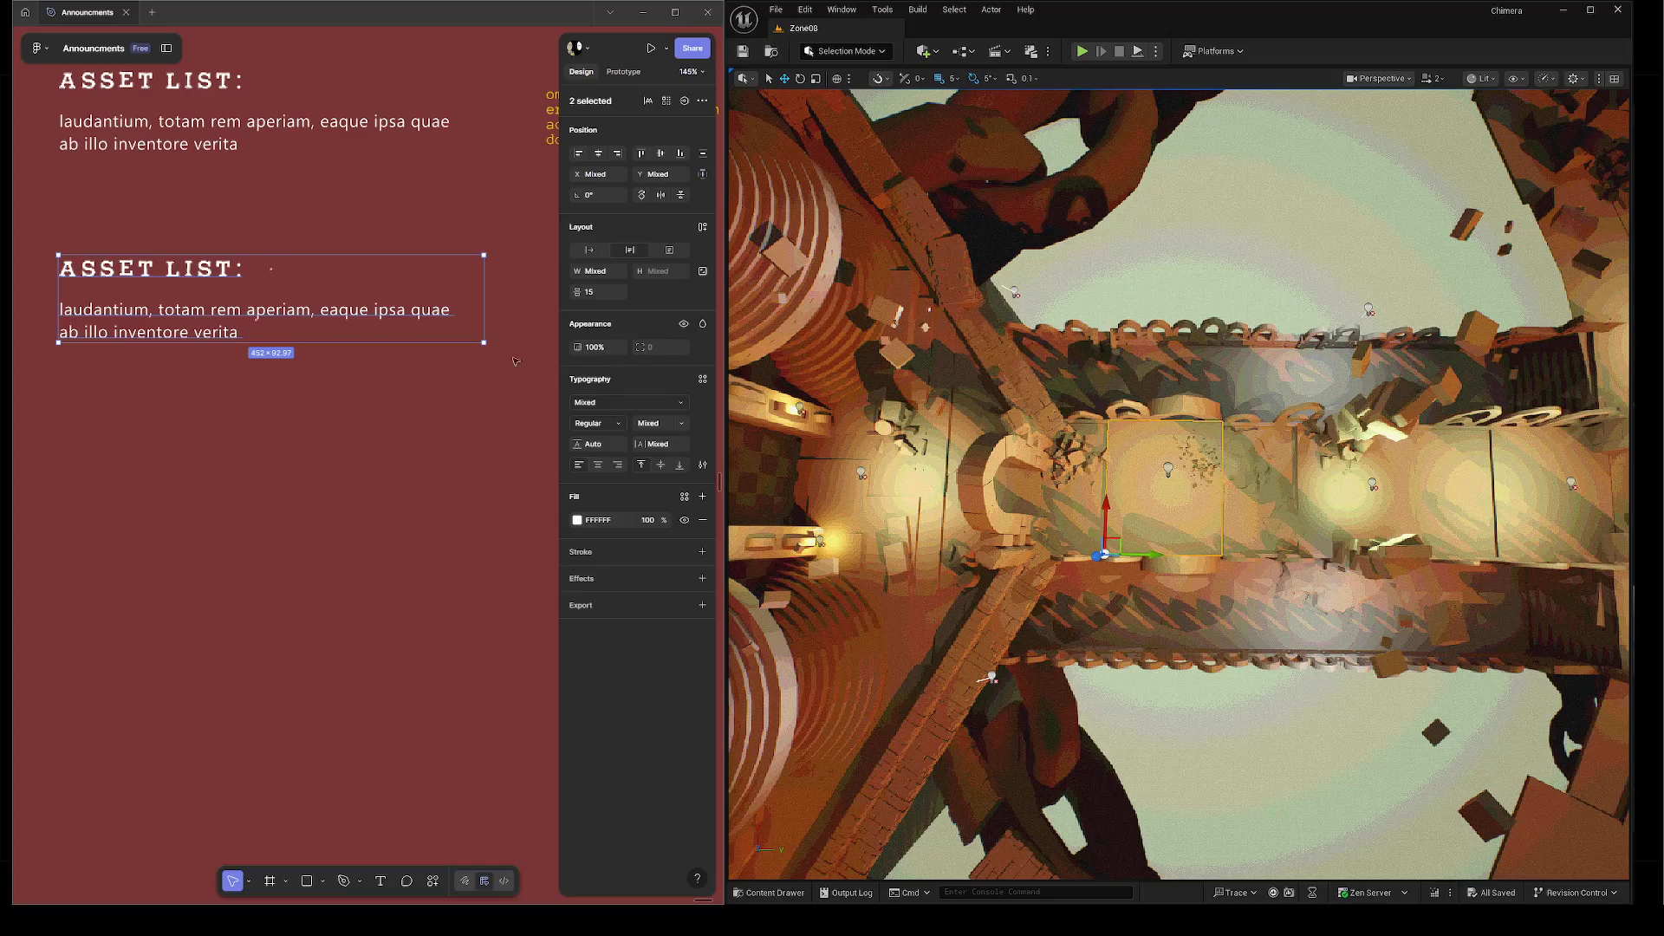
{"action": "scroll", "coordinate": [234, 408], "scroll_direction": "up", "scroll_amount": 2}
{"action": "scroll", "coordinate": [347, 393], "scroll_direction": "right", "scroll_amount": 3}
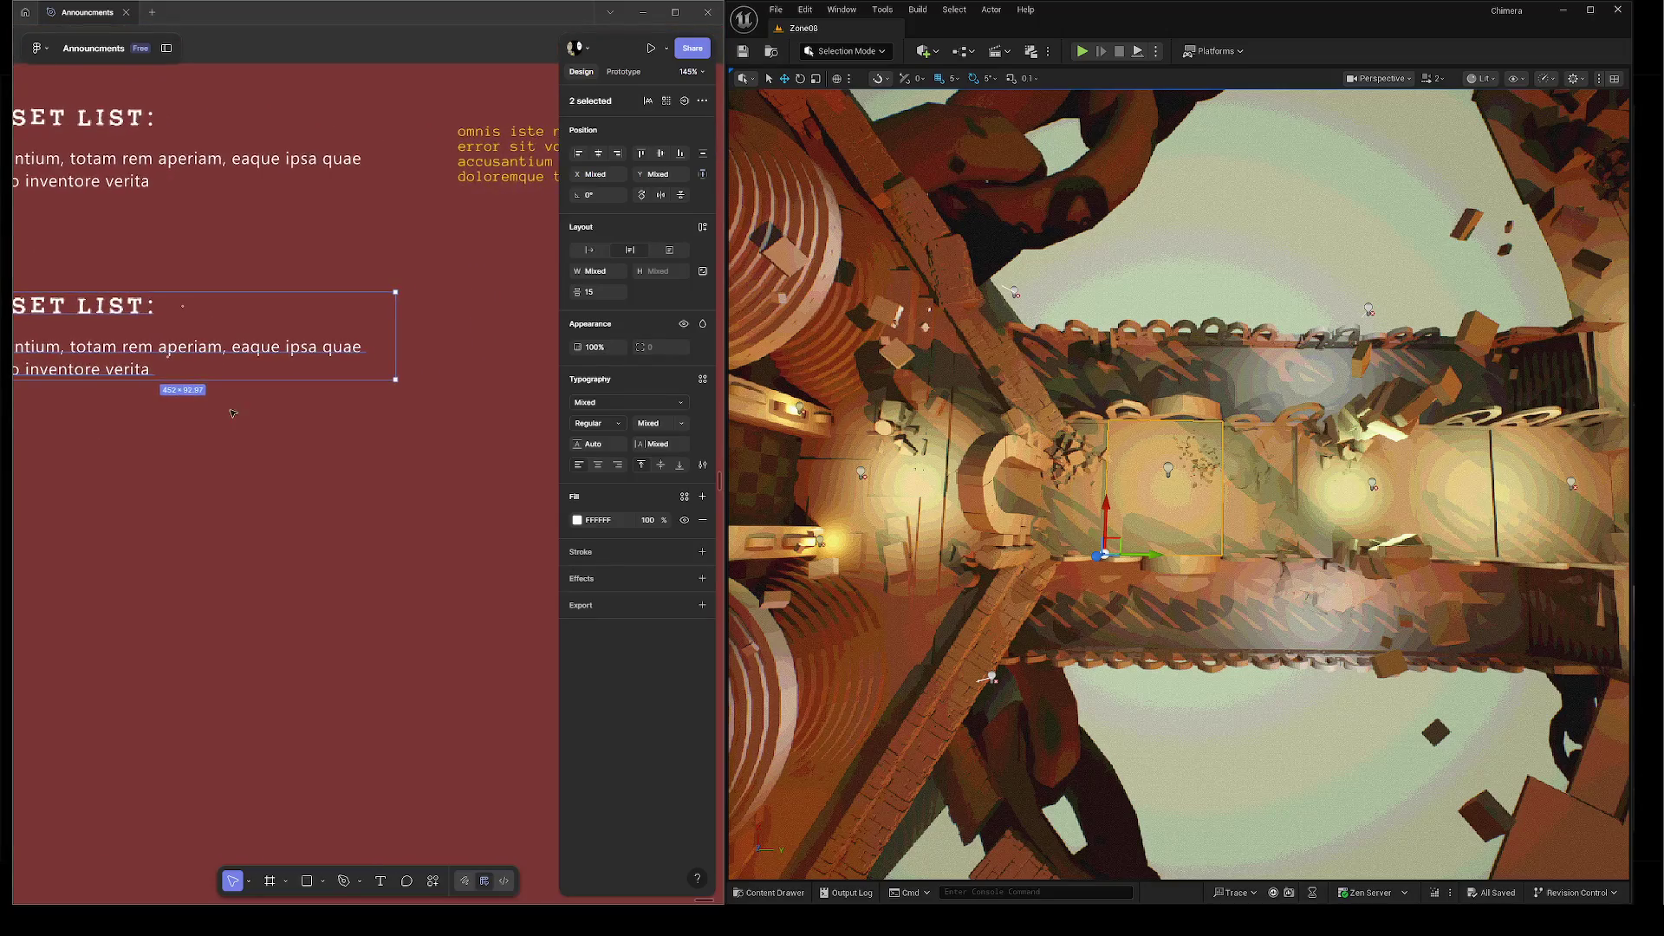
{"action": "scroll", "coordinate": [346, 393], "scroll_direction": "right", "scroll_amount": 2}
{"action": "scroll", "coordinate": [364, 373], "scroll_direction": "down", "scroll_amount": 2, "text": "ctrl"}
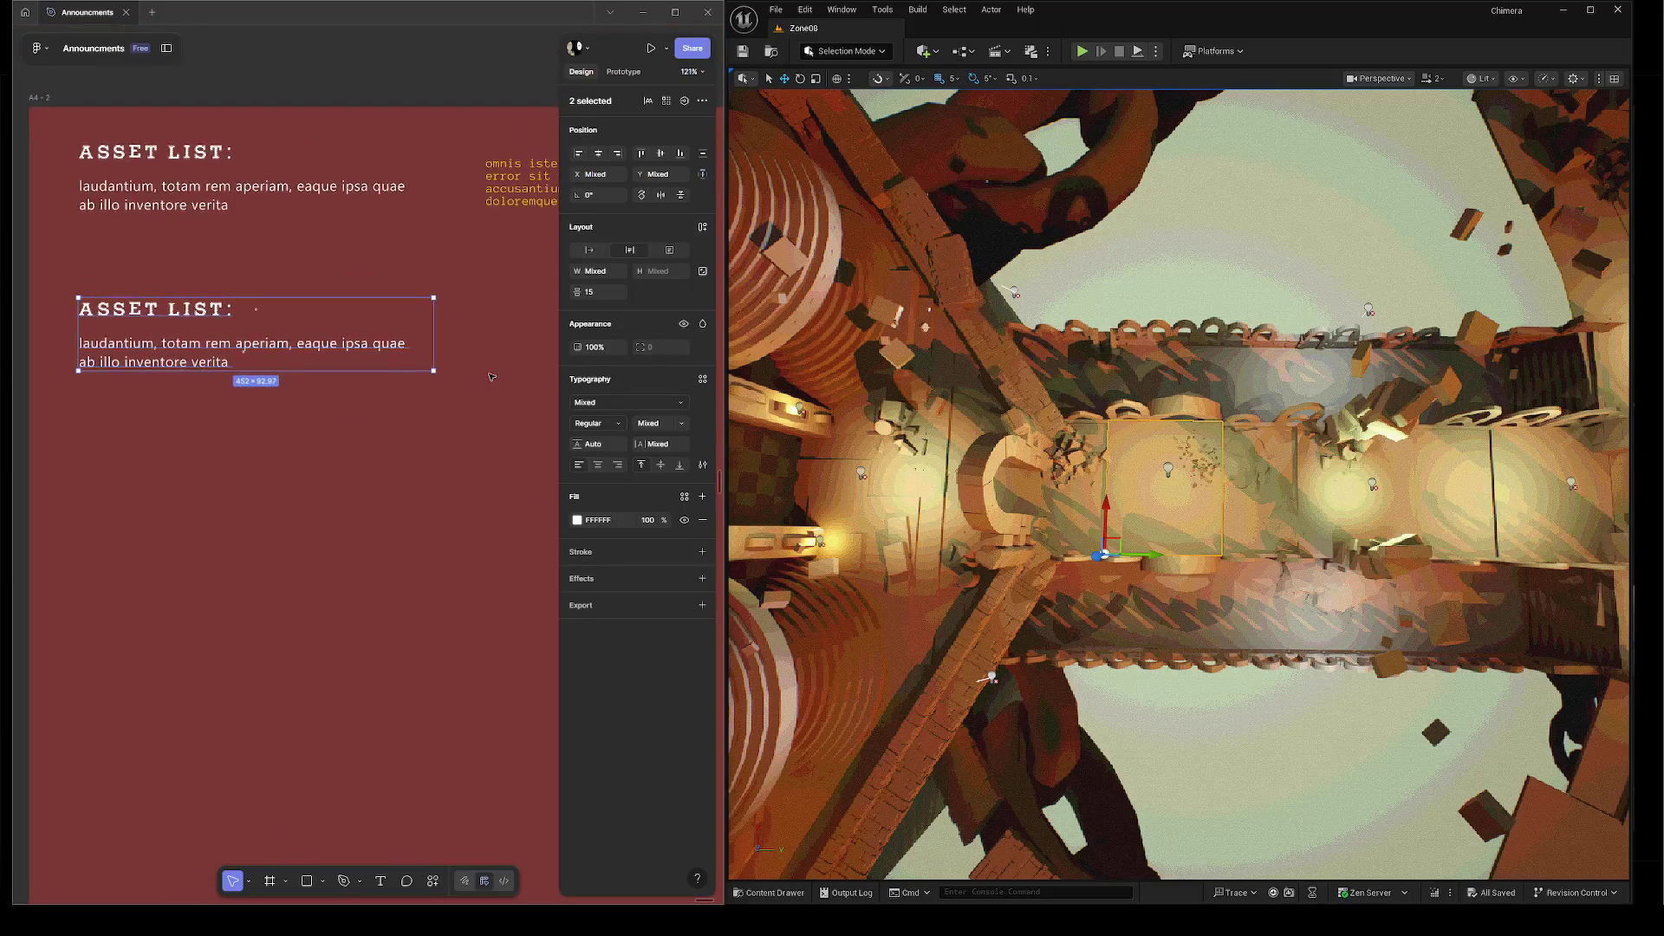
{"action": "scroll", "coordinate": [419, 319], "scroll_direction": "right", "scroll_amount": 2}
Inspect the orange 'omnis iste natus' and black 'laudantium' text blocks, then clear Unreal's actor selection.
{"action": "left_click", "coordinate": [425, 193]}
{"action": "scroll", "coordinate": [260, 327], "scroll_direction": "right", "scroll_amount": 3}
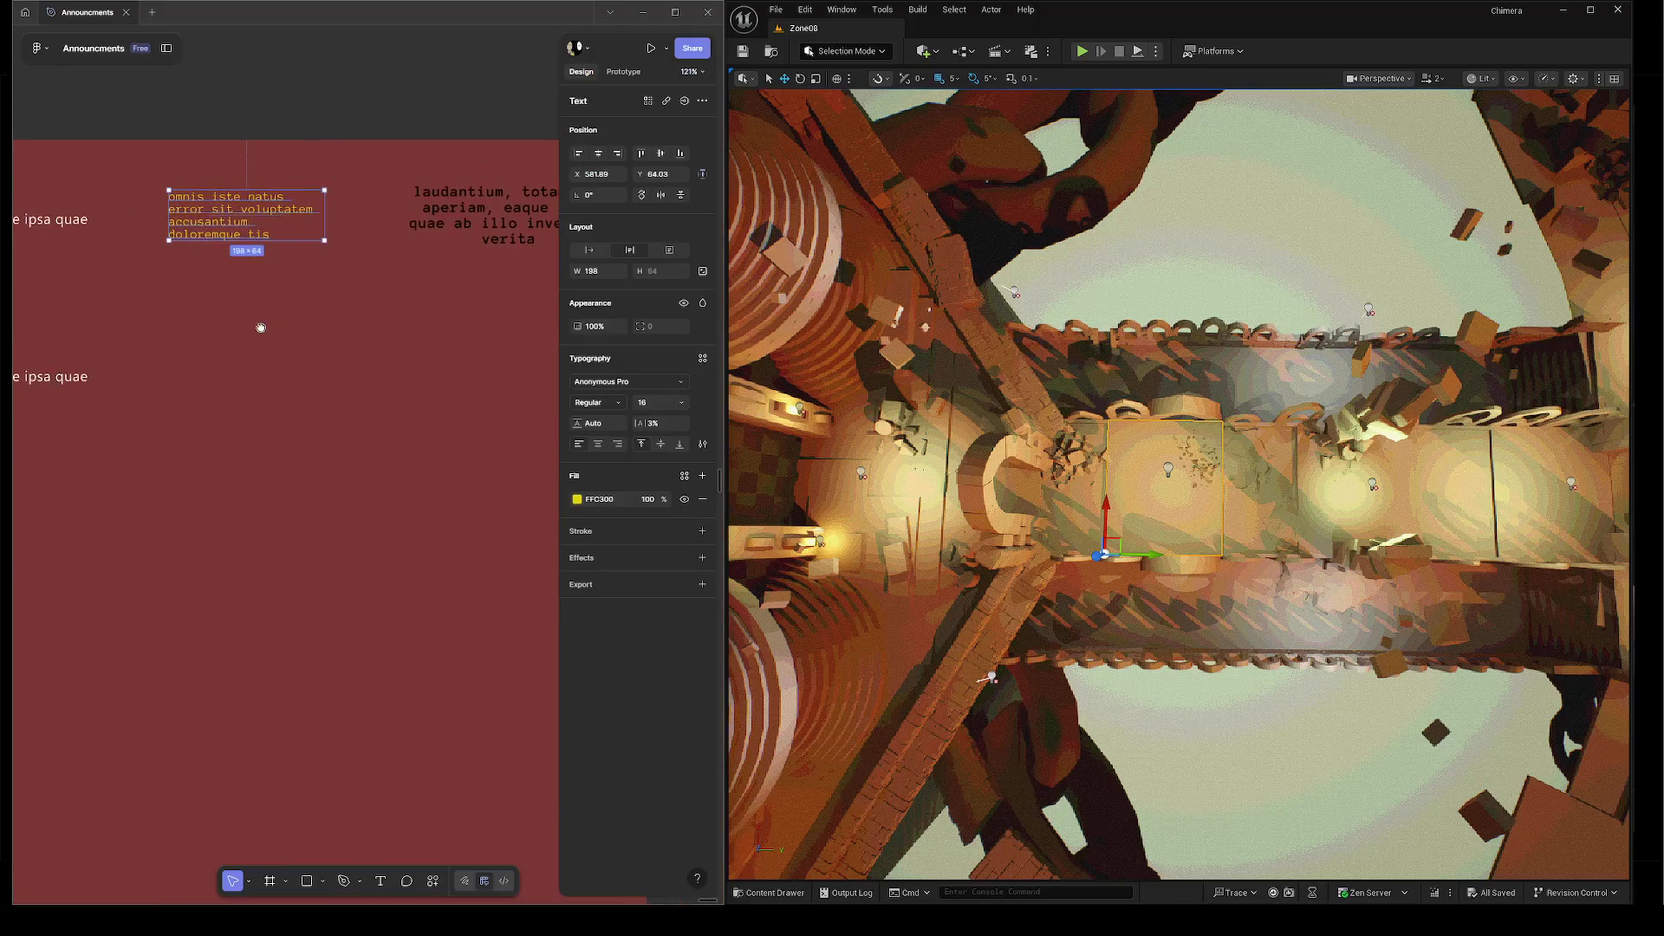
{"action": "left_click", "coordinate": [527, 186]}
{"action": "scroll", "coordinate": [370, 301], "scroll_direction": "right", "scroll_amount": 3}
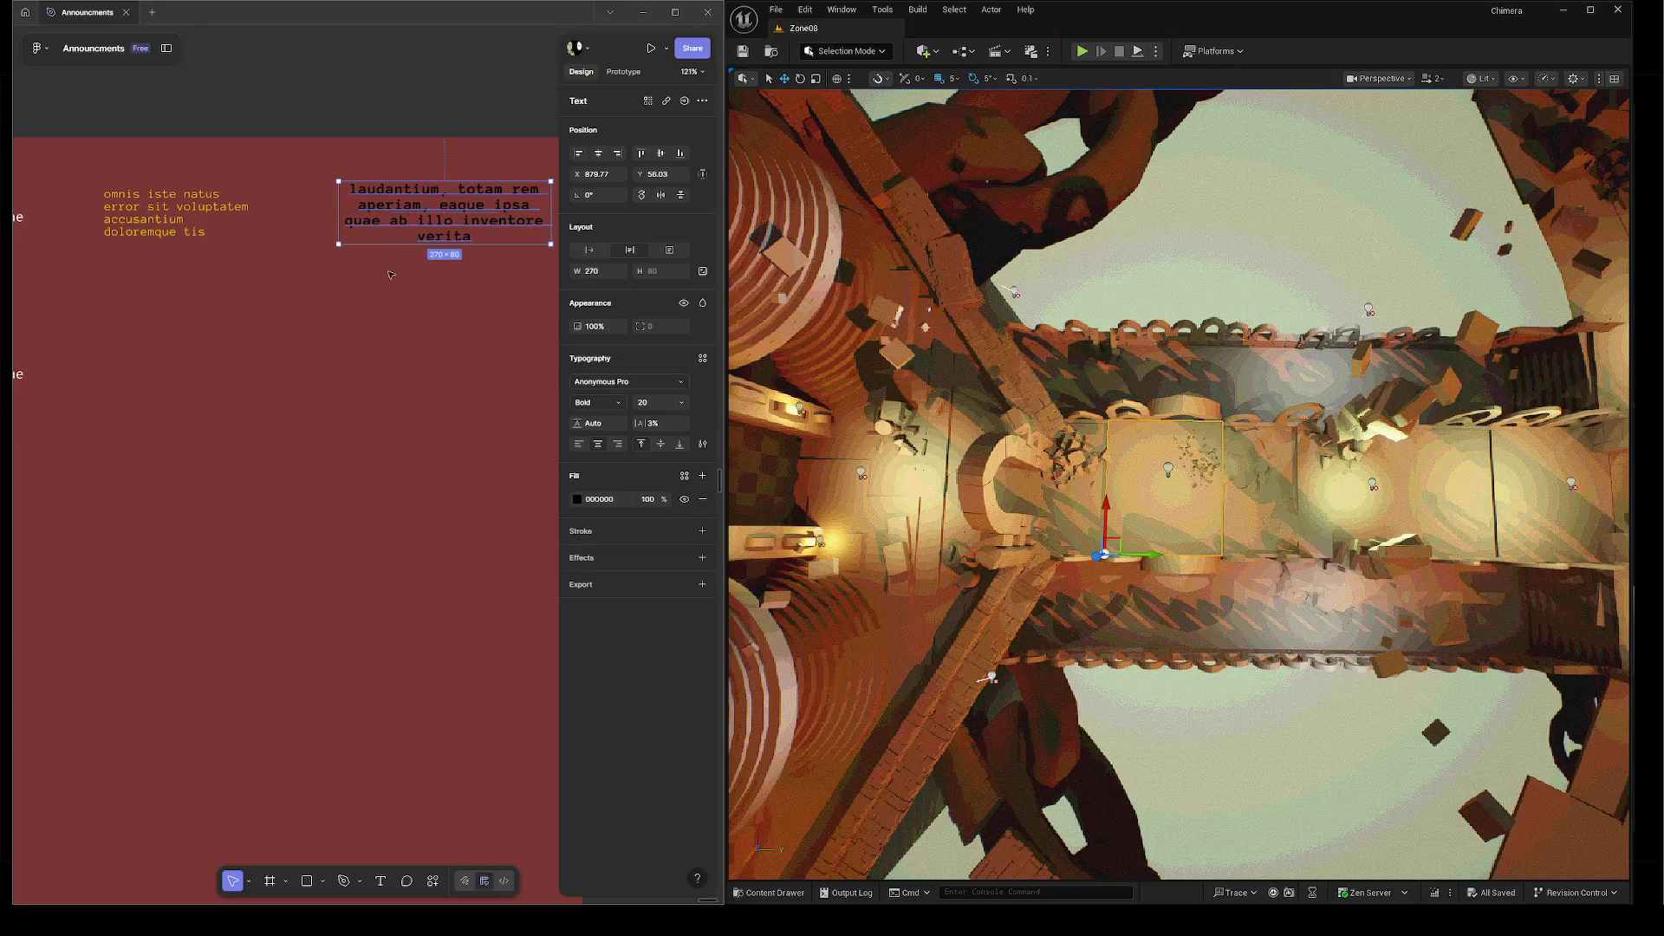
{"action": "scroll", "coordinate": [209, 363], "scroll_direction": "left", "scroll_amount": 5}
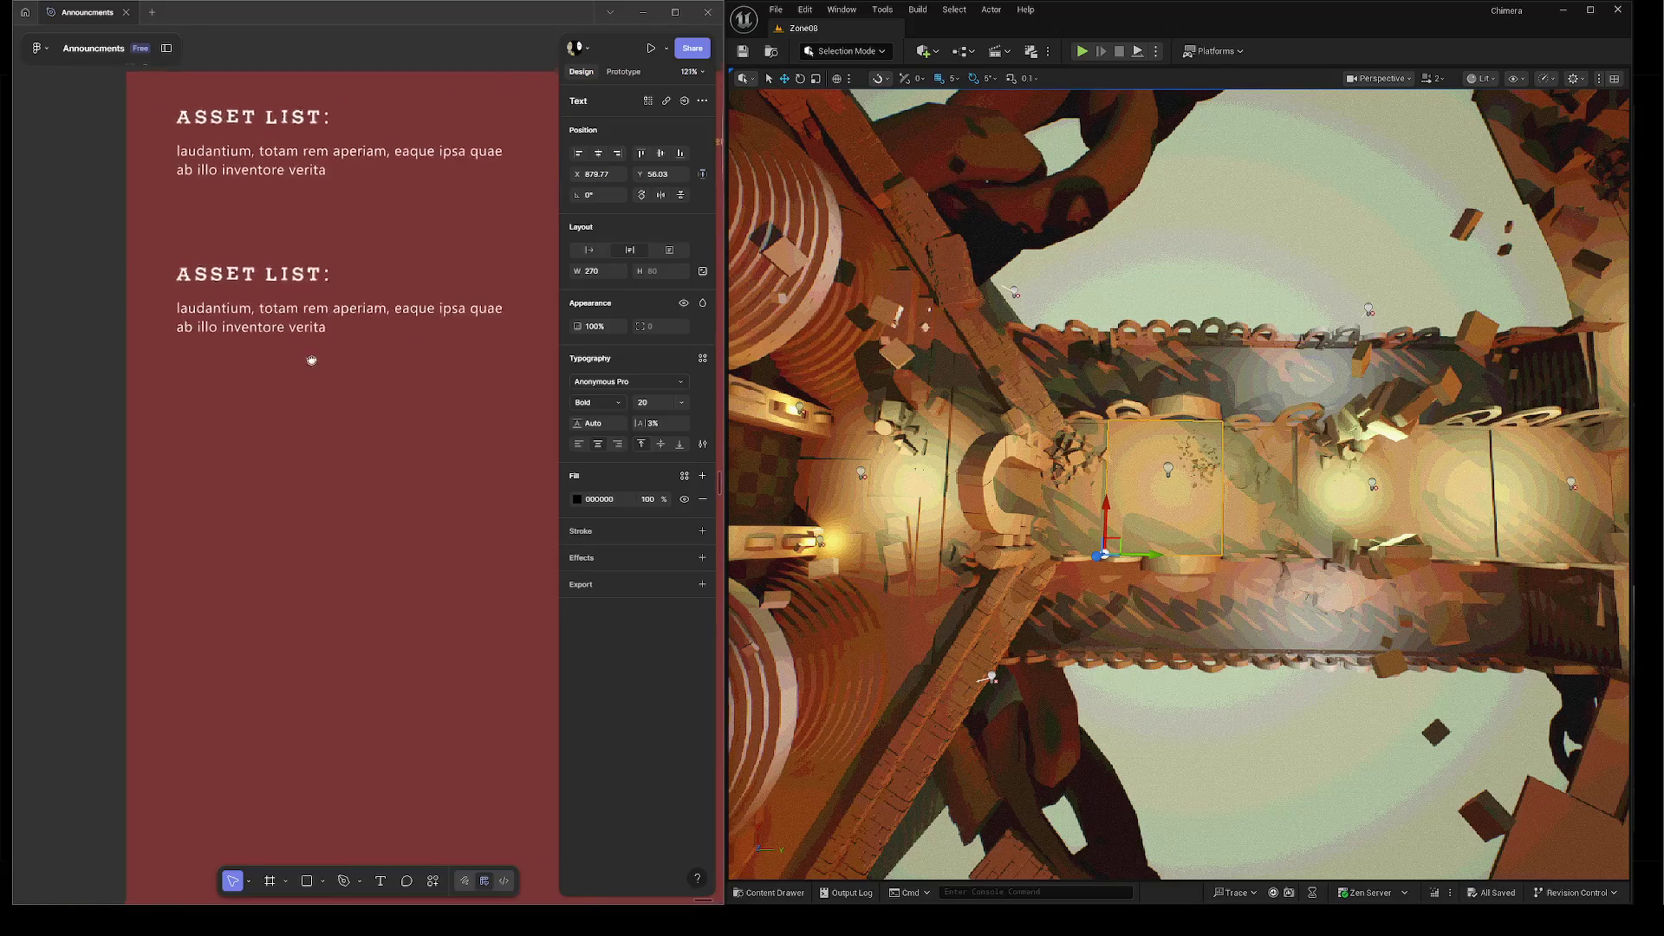
{"action": "scroll", "coordinate": [338, 361], "scroll_direction": "up", "scroll_amount": 1}
{"action": "scroll", "coordinate": [303, 342], "scroll_direction": "right", "scroll_amount": 2}
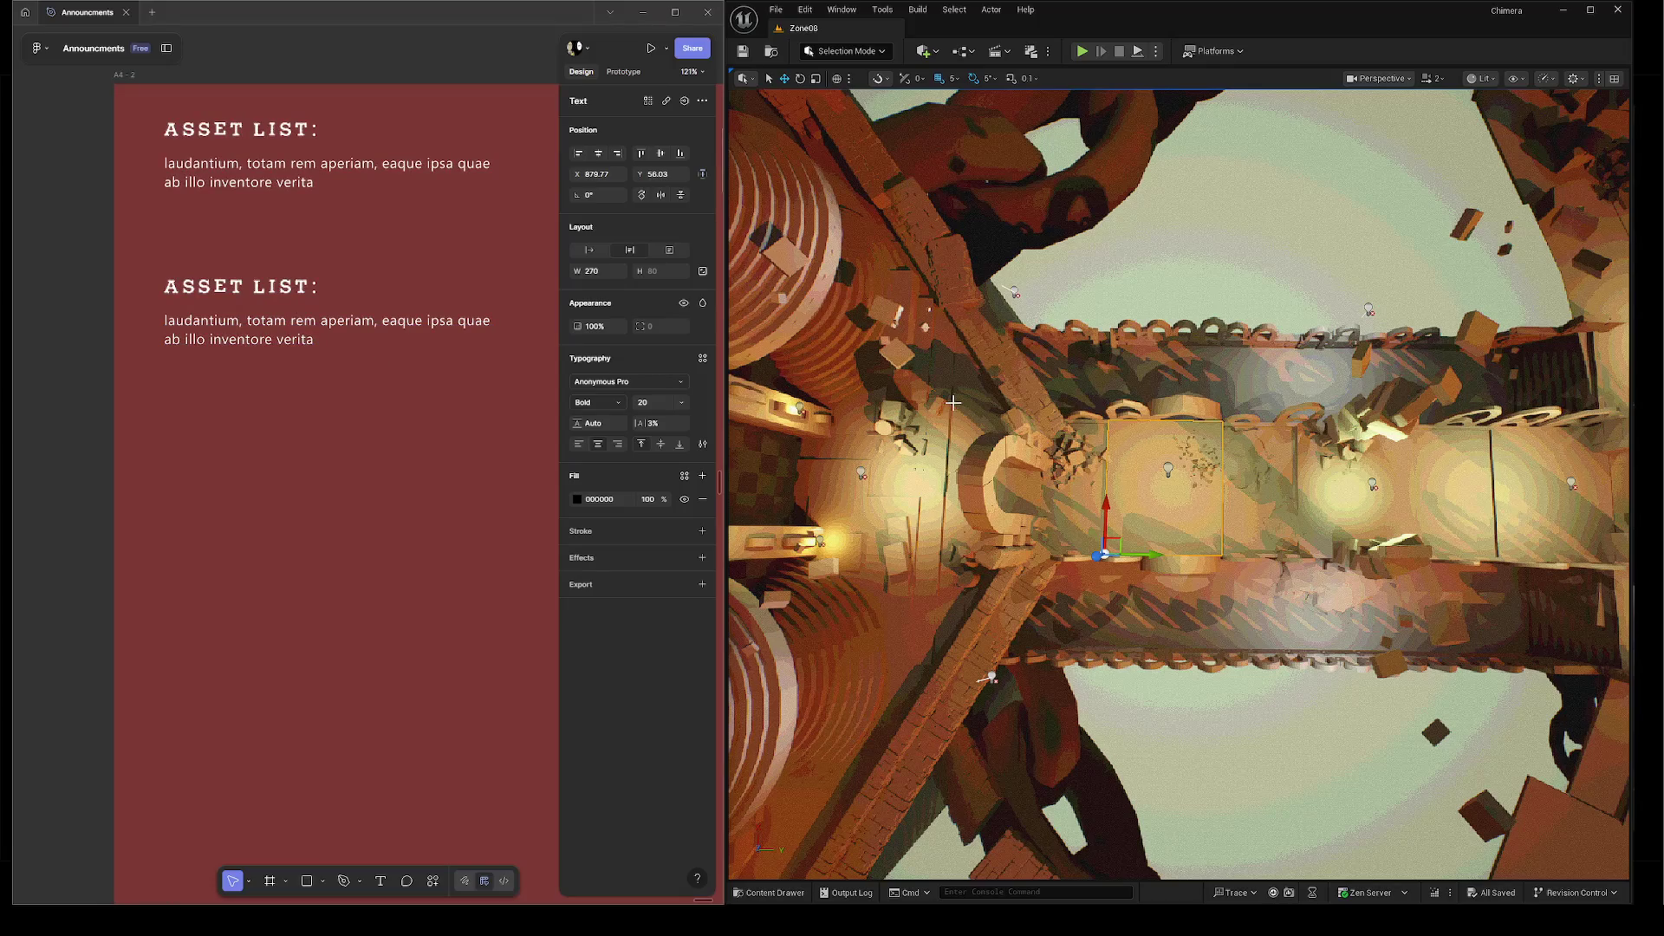
{"action": "left_click", "coordinate": [1304, 667]}
Deselect all actors, turn the camera along the walkway and fly toward the stone arch.
{"action": "left_click", "coordinate": [1328, 756]}
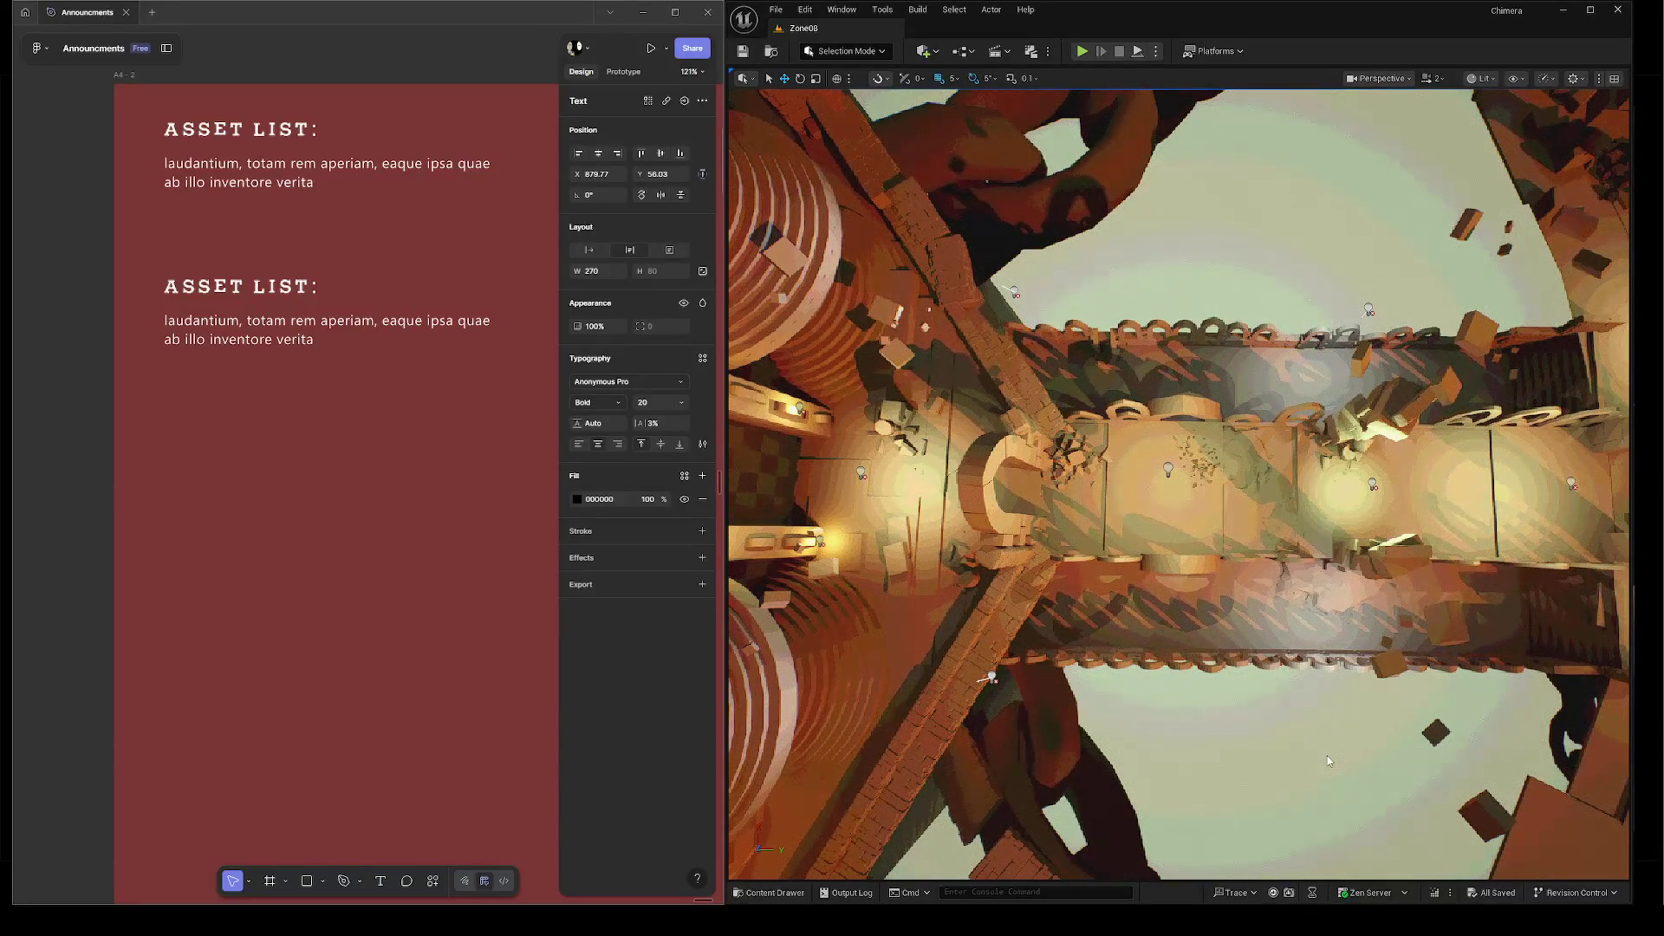
{"action": "mouse_move", "coordinate": [1328, 756]}
{"action": "left_mouse_down"}
{"action": "mouse_move", "coordinate": [1248, 737]}
{"action": "mouse_move", "coordinate": [1179, 616]}
{"action": "mouse_move", "coordinate": [1127, 604]}
{"action": "mouse_move", "coordinate": [1148, 607]}
{"action": "mouse_move", "coordinate": [1149, 626]}
{"action": "left_mouse_up"}
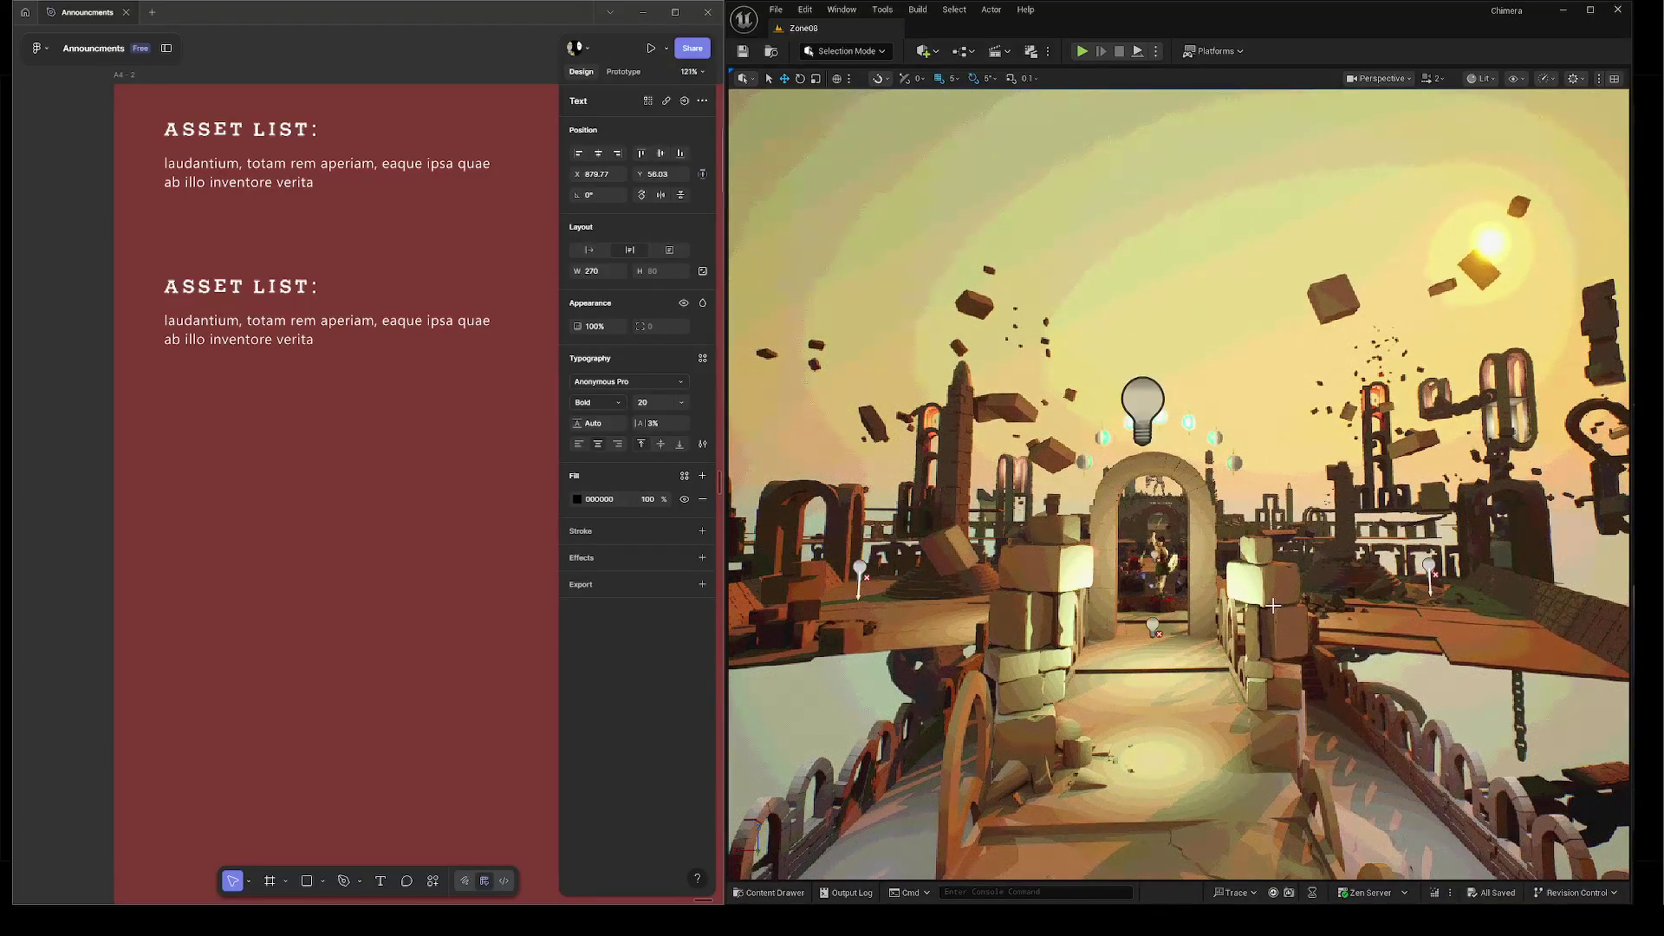
{"action": "key", "text": "w"}
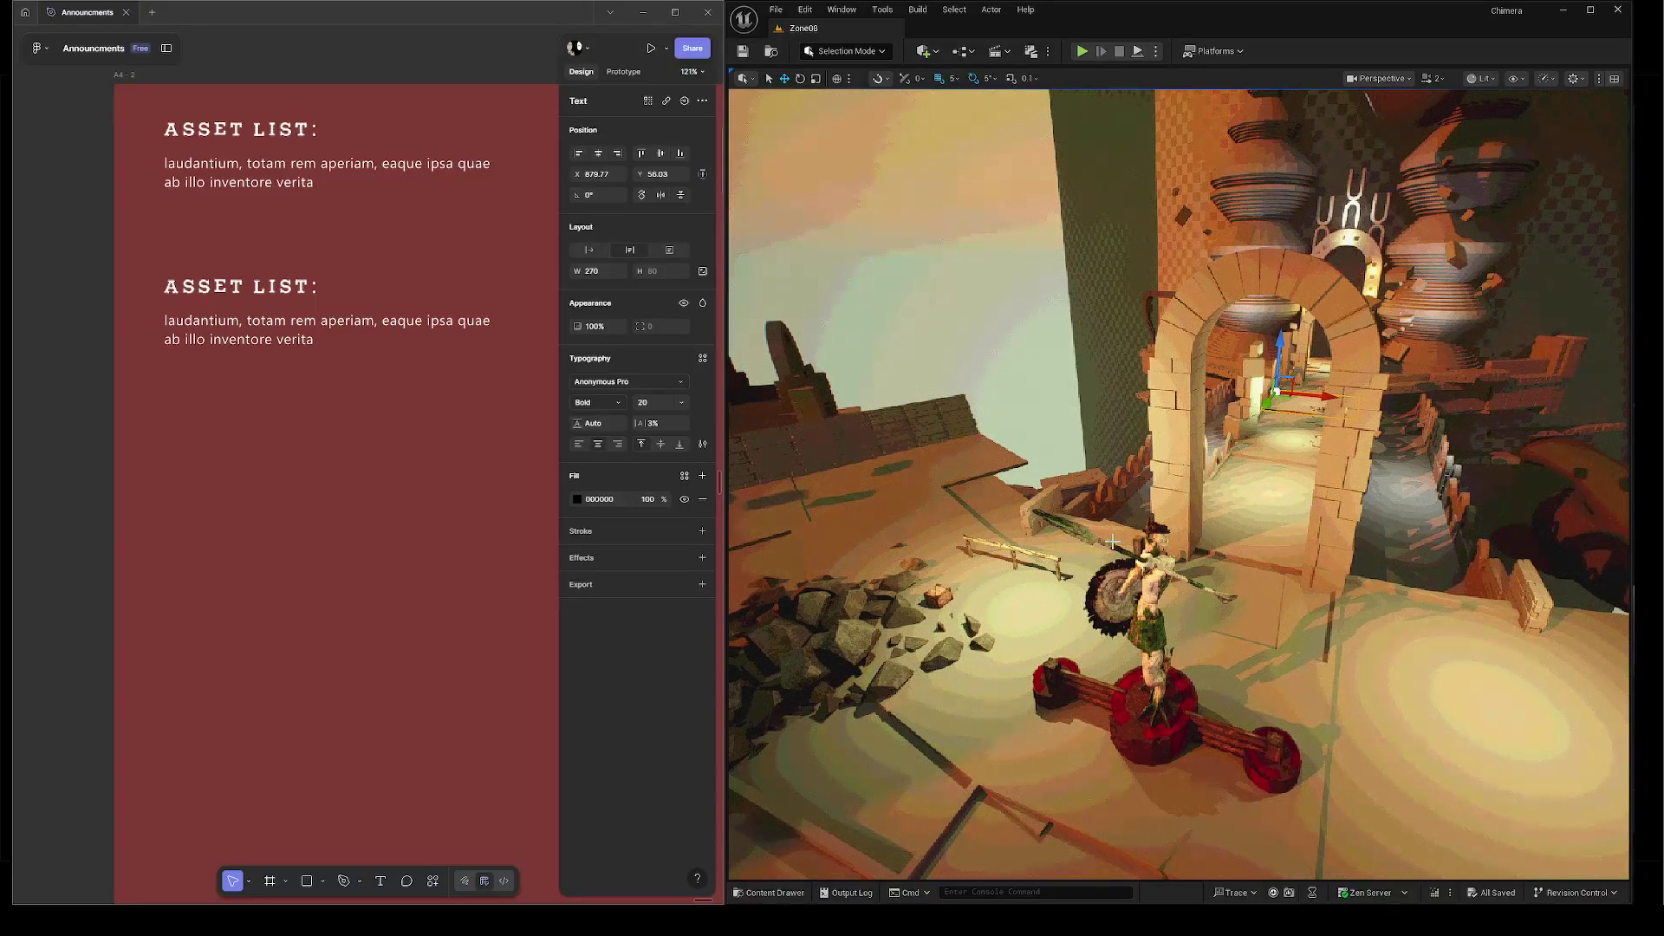
Select Figma's second paragraph, then switch Unreal to Top Wireframe and pick the floor slab.
{"action": "left_click", "coordinate": [268, 339]}
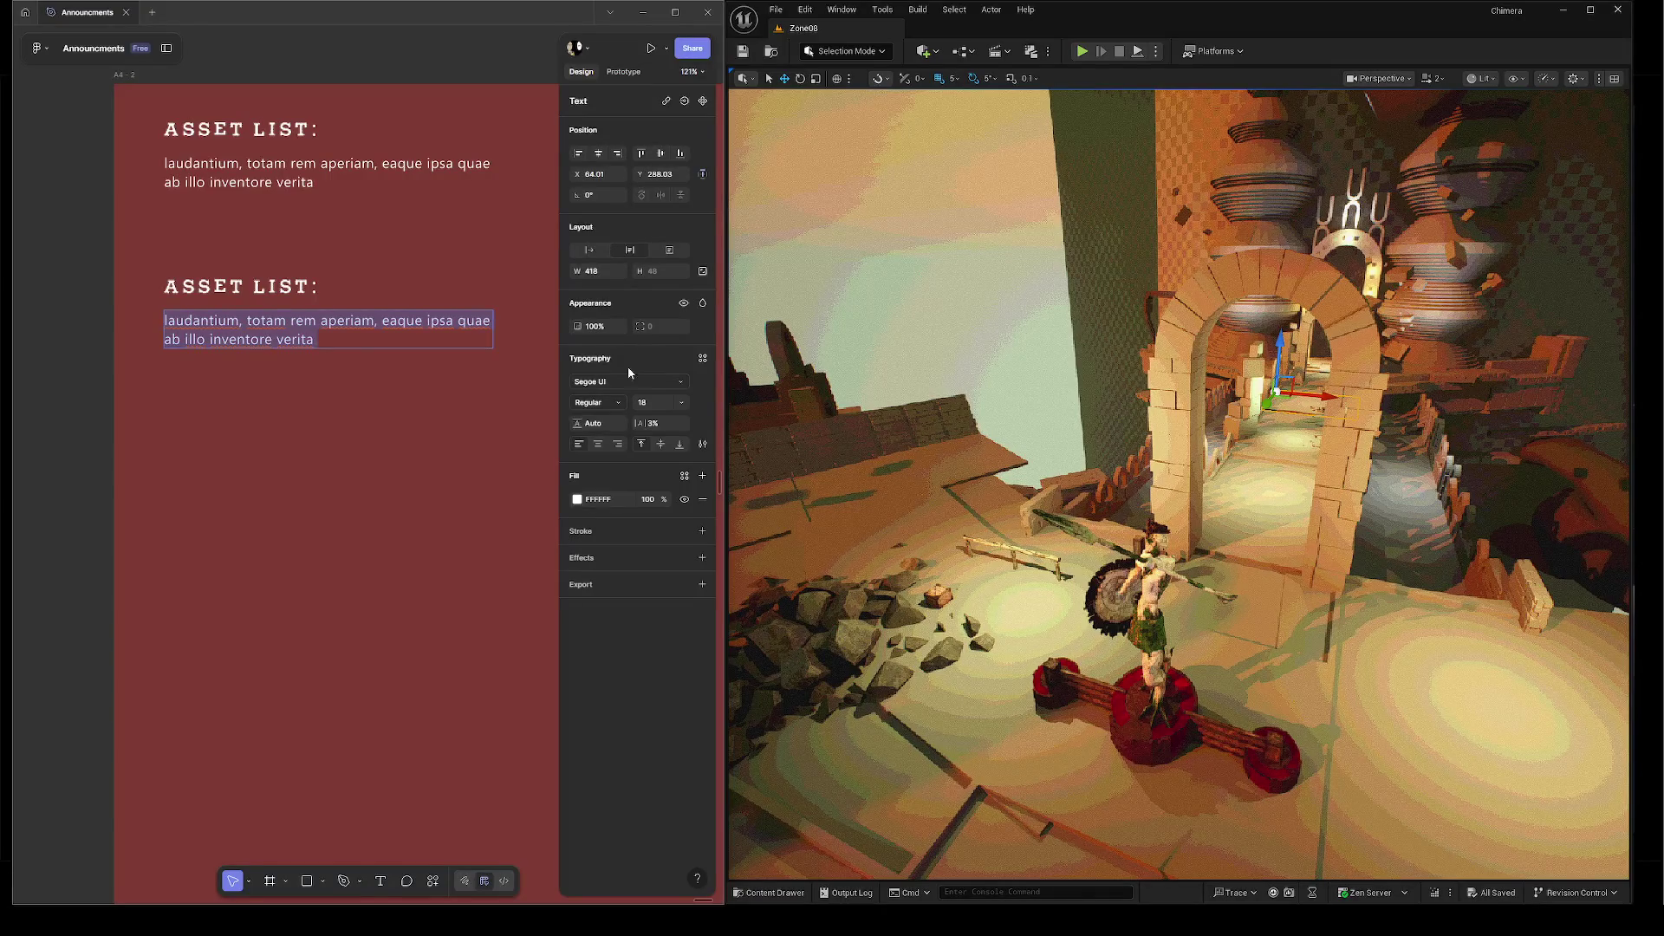
{"action": "left_click_drag", "start_coordinate": [855, 483], "coordinate": [921, 488]}
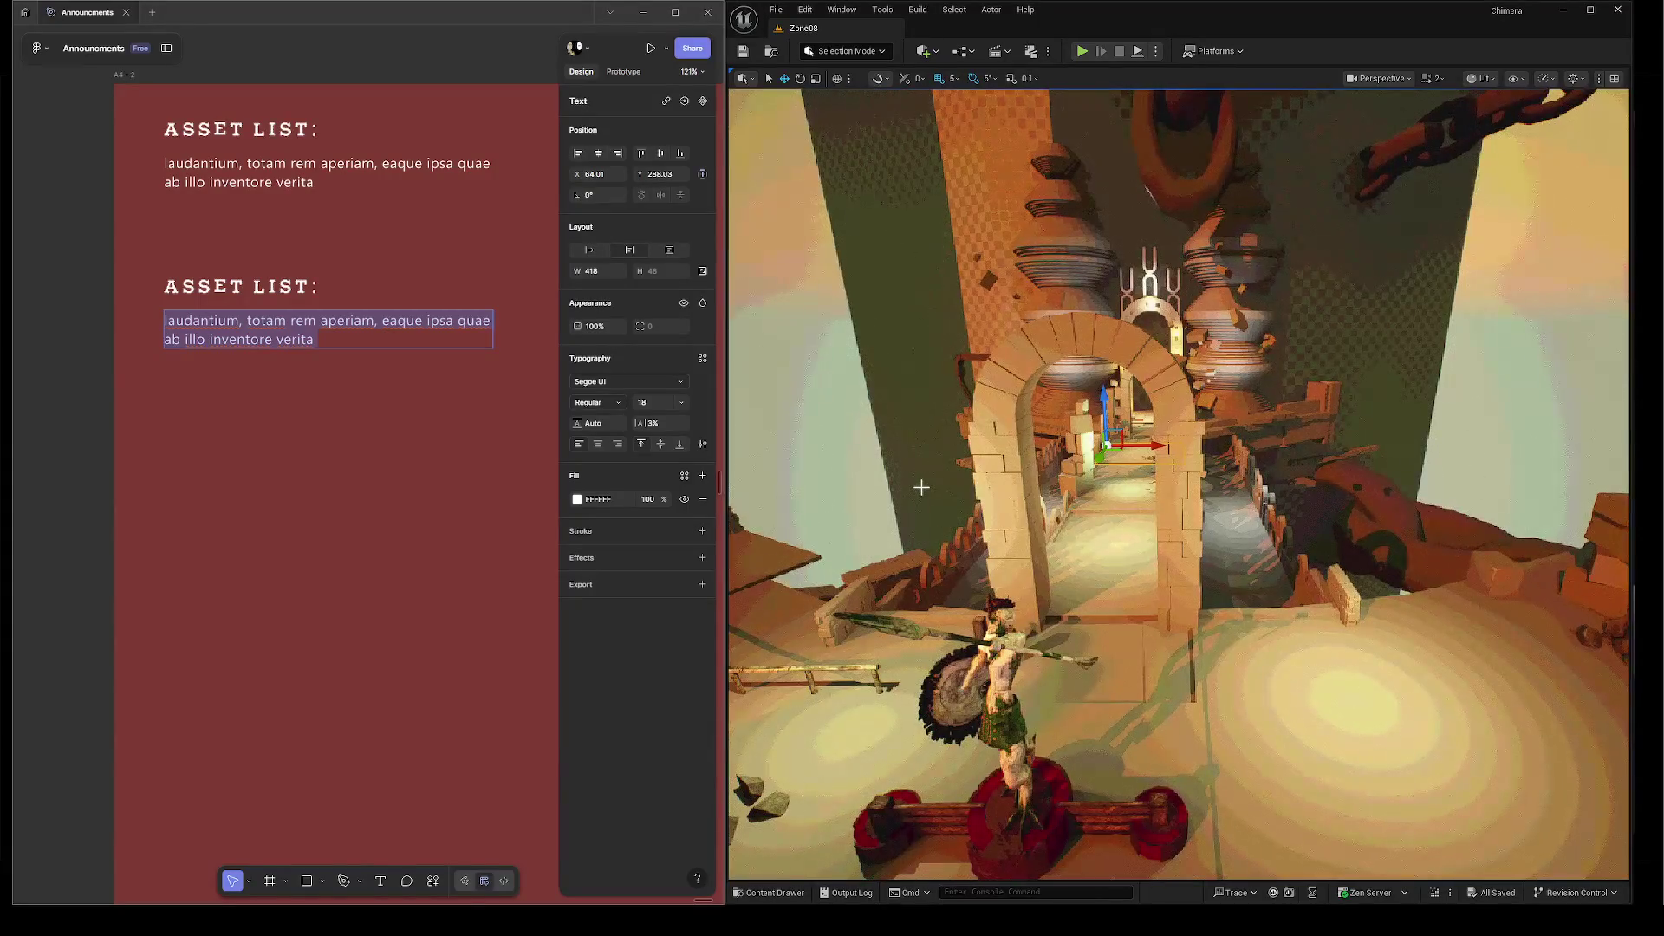
{"action": "key", "text": "alt+j"}
{"action": "key", "text": "alt+2"}
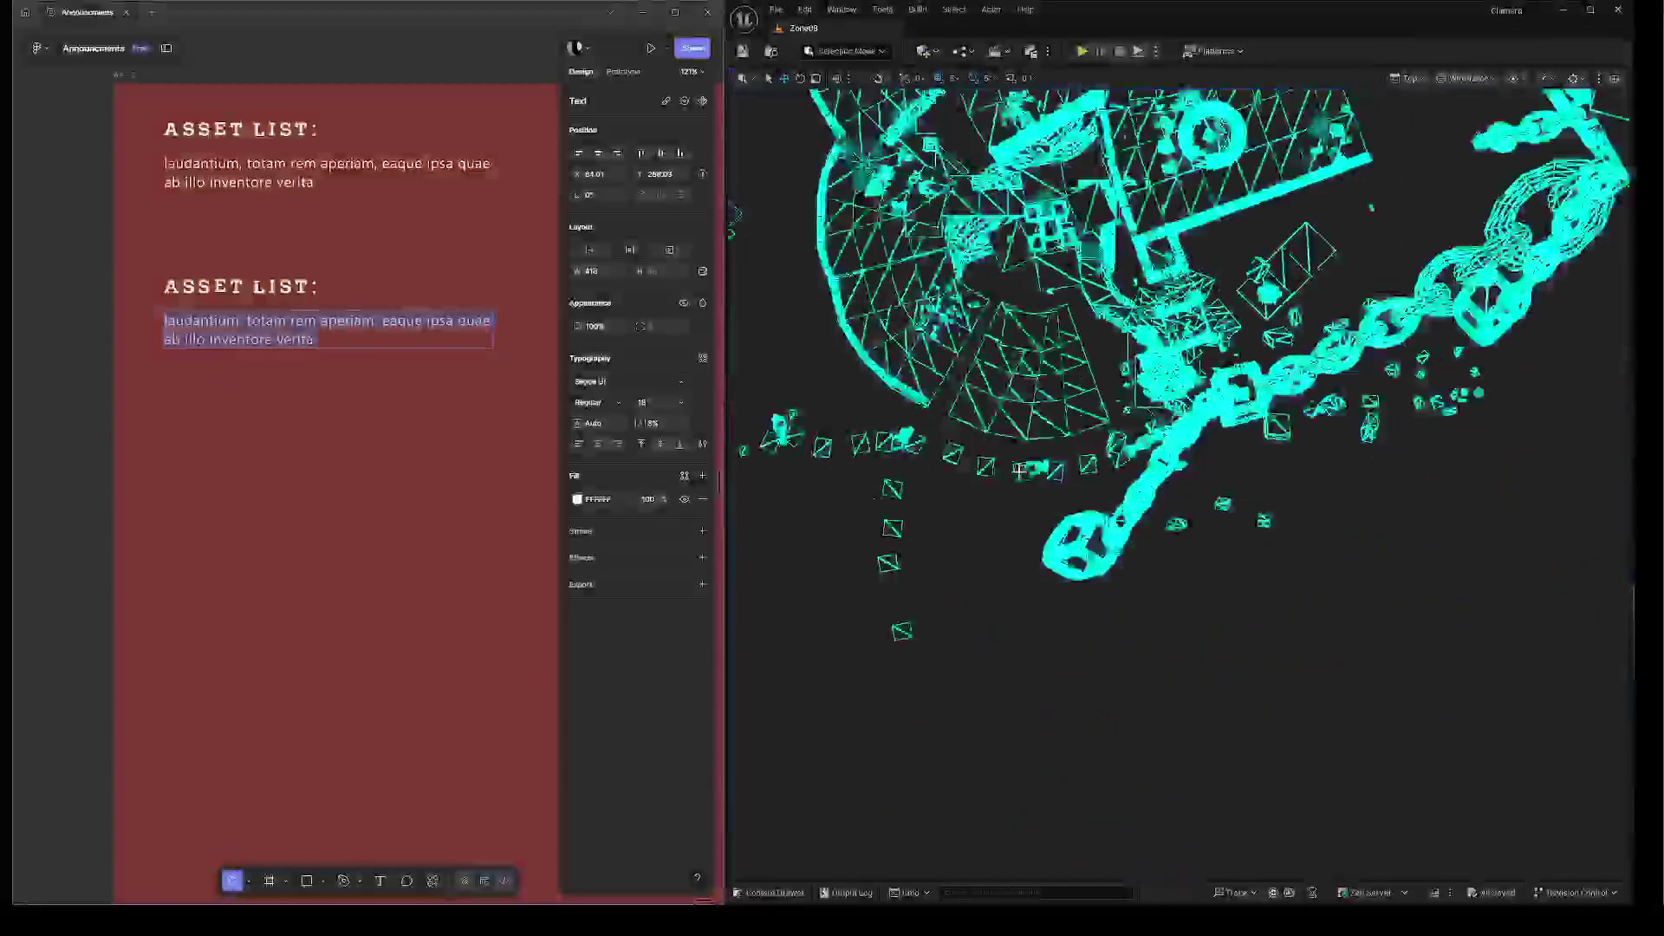
{"action": "left_click", "coordinate": [1021, 471]}
Focus and pan on the floor slab in Top view, then return to lit perspective framing it.
{"action": "key", "text": "f"}
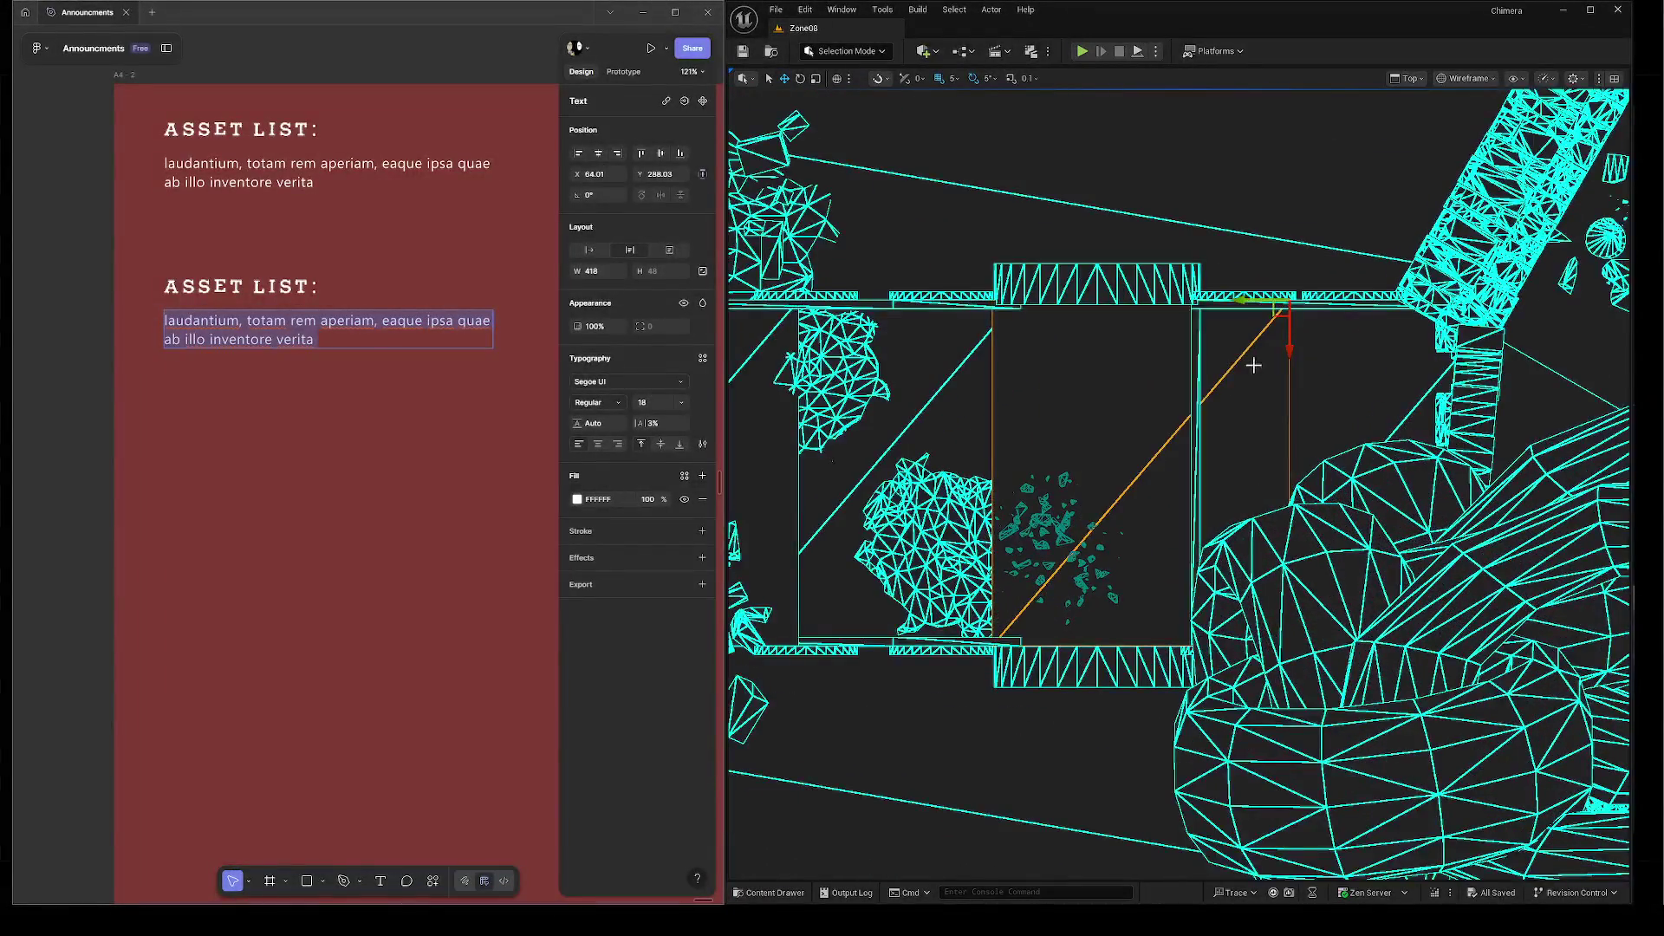
{"action": "mouse_move", "coordinate": [1204, 312]}
{"action": "left_mouse_down"}
{"action": "mouse_move", "coordinate": [1094, 238]}
{"action": "mouse_move", "coordinate": [1098, 585]}
{"action": "left_mouse_up"}
{"action": "scroll", "coordinate": [1098, 580], "scroll_direction": "down", "scroll_amount": 1}
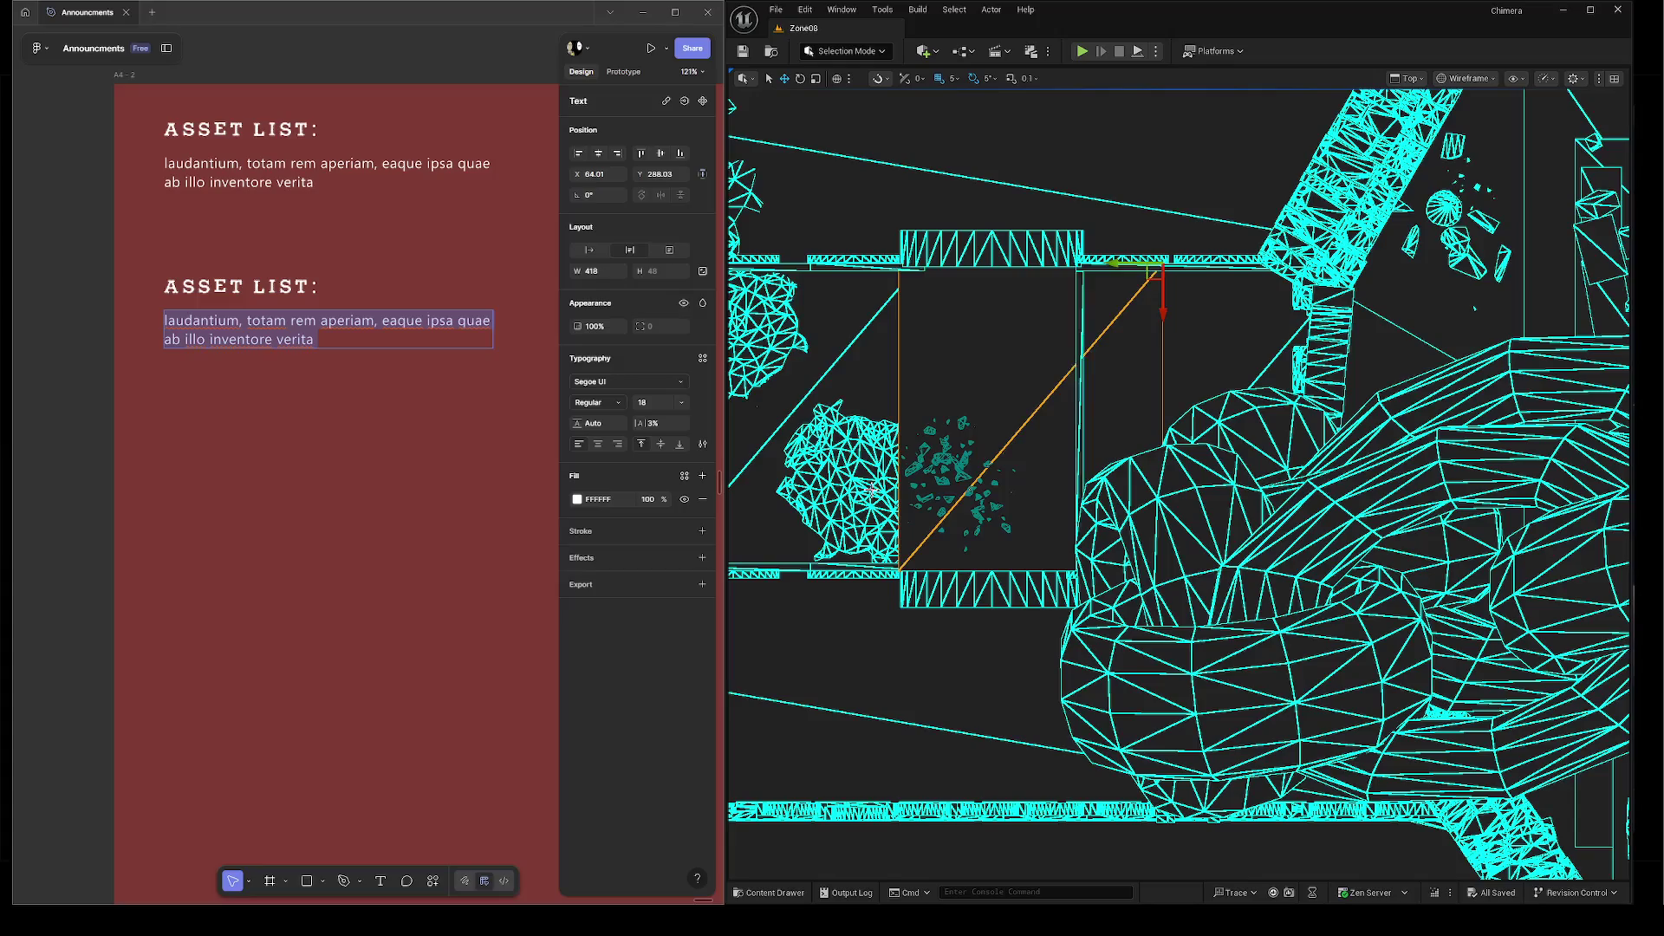
{"action": "key", "text": "alt+h"}
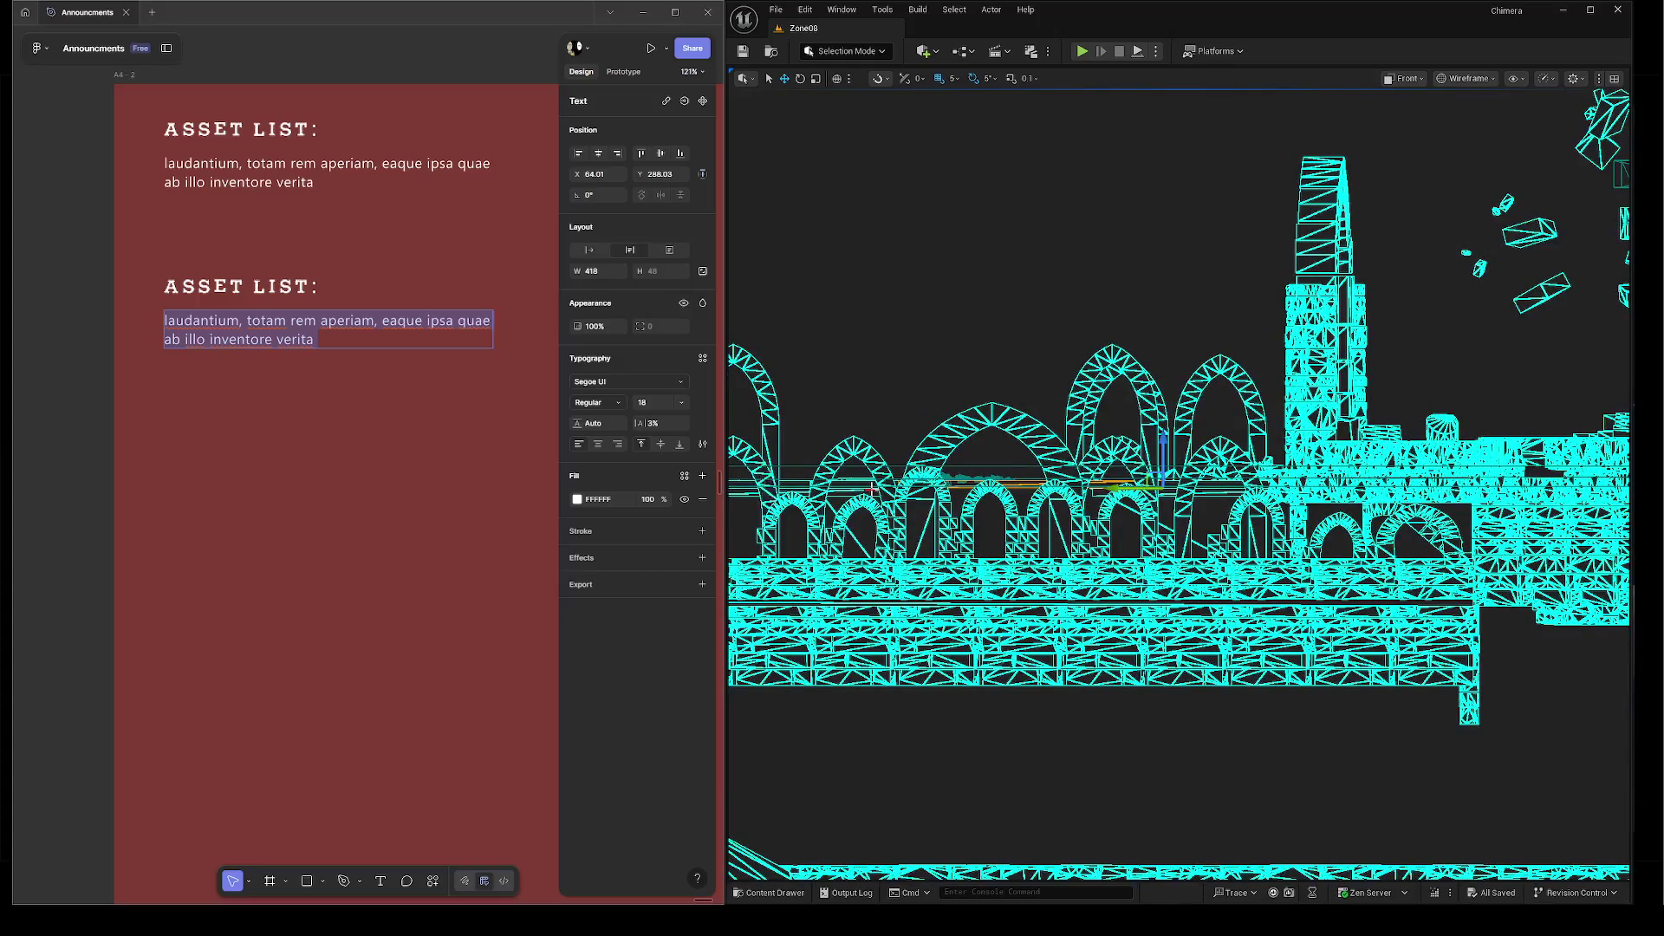
{"action": "key", "text": "alt+g"}
{"action": "key", "text": "f"}
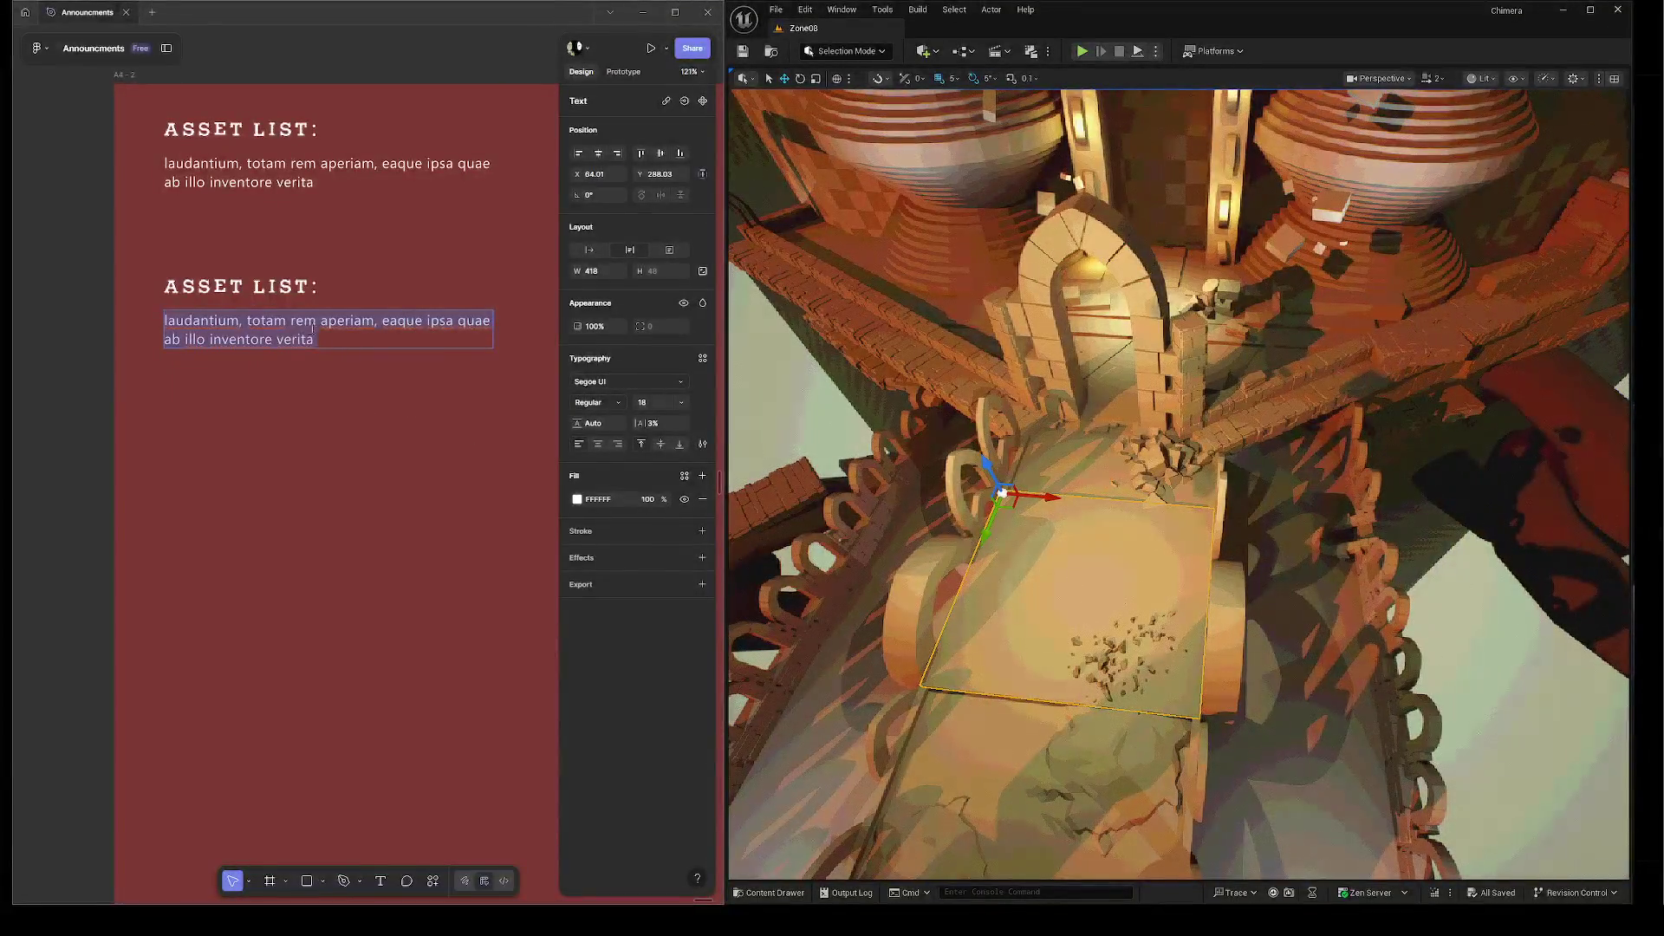
Replace the second ASSET LIST: paragraph text with '750cm'.
{"action": "left_click", "coordinate": [329, 347]}
{"action": "left_click_drag", "start_coordinate": [328, 346], "coordinate": [165, 311]}
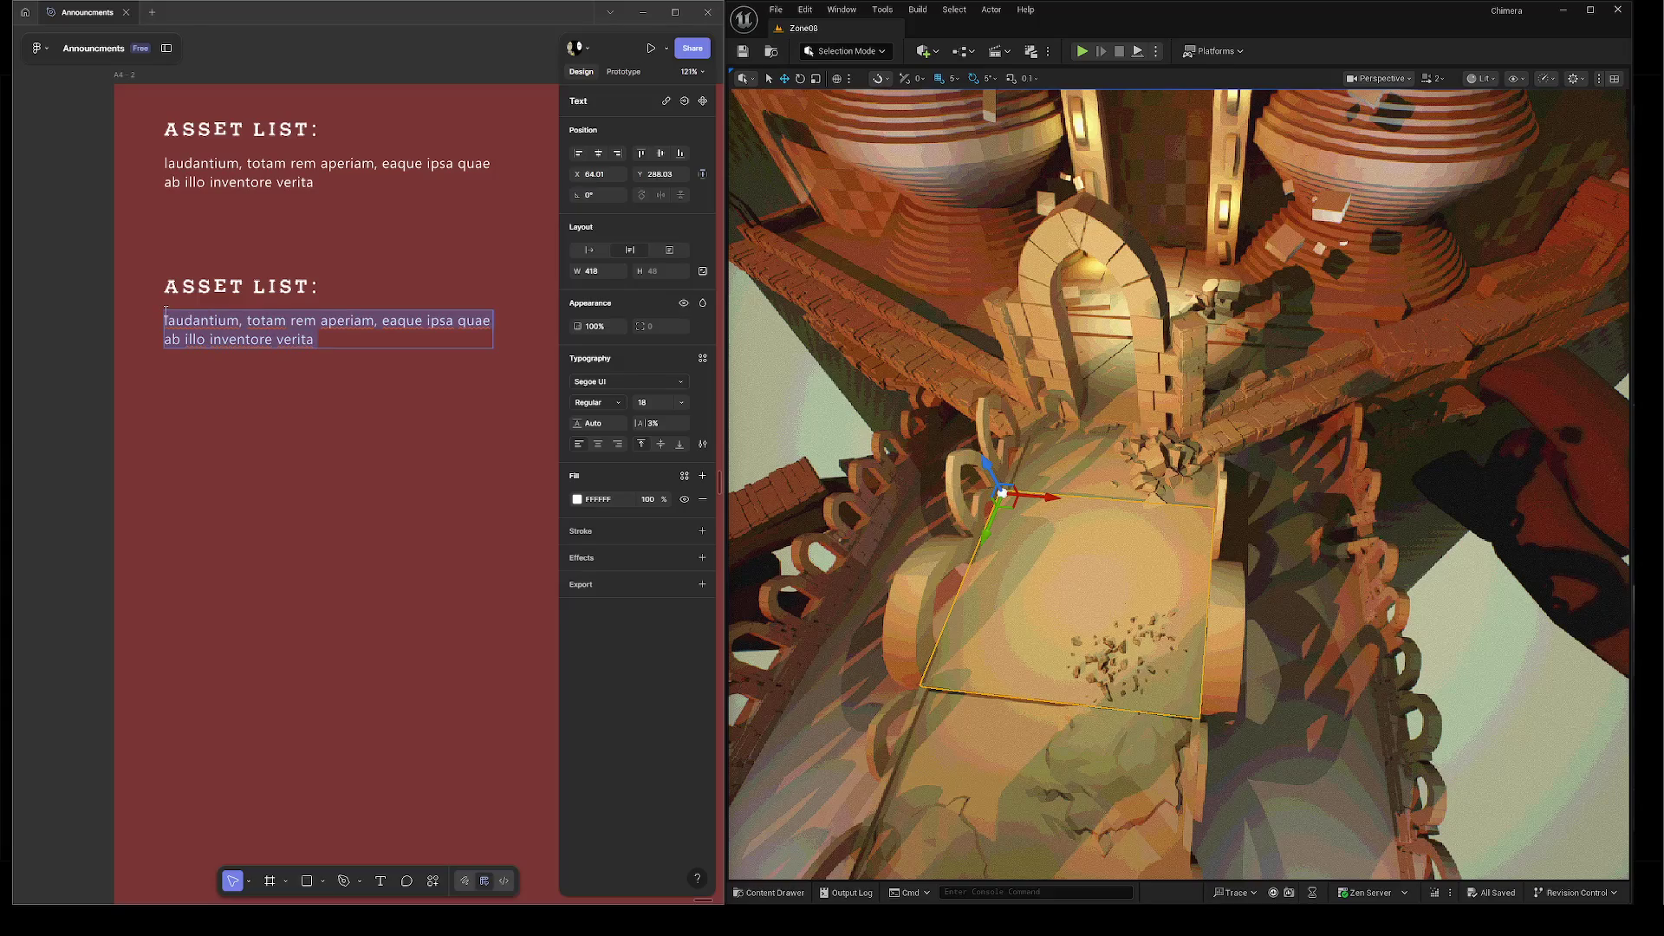
{"action": "type", "text": "75"}
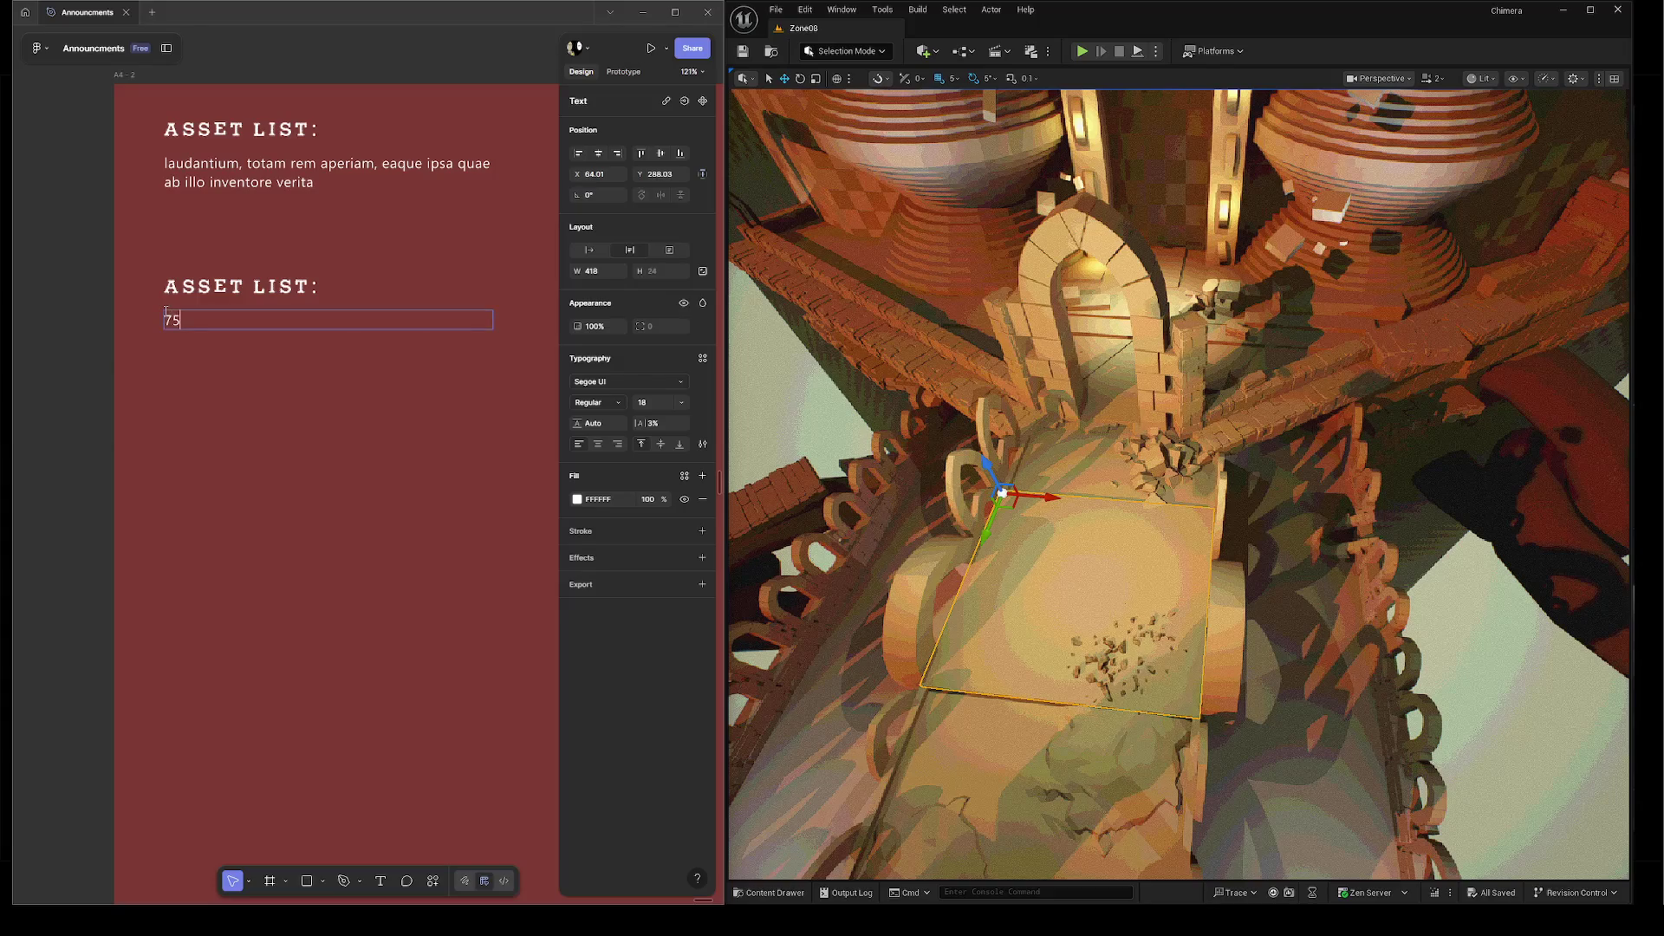
{"action": "type", "text": "0cm"}
Orbit the Unreal camera around the selected floor tile.
{"action": "mouse_move", "coordinate": [808, 407]}
{"action": "left_mouse_down"}
{"action": "mouse_move", "coordinate": [910, 364]}
{"action": "mouse_move", "coordinate": [1088, 430]}
{"action": "left_mouse_up"}
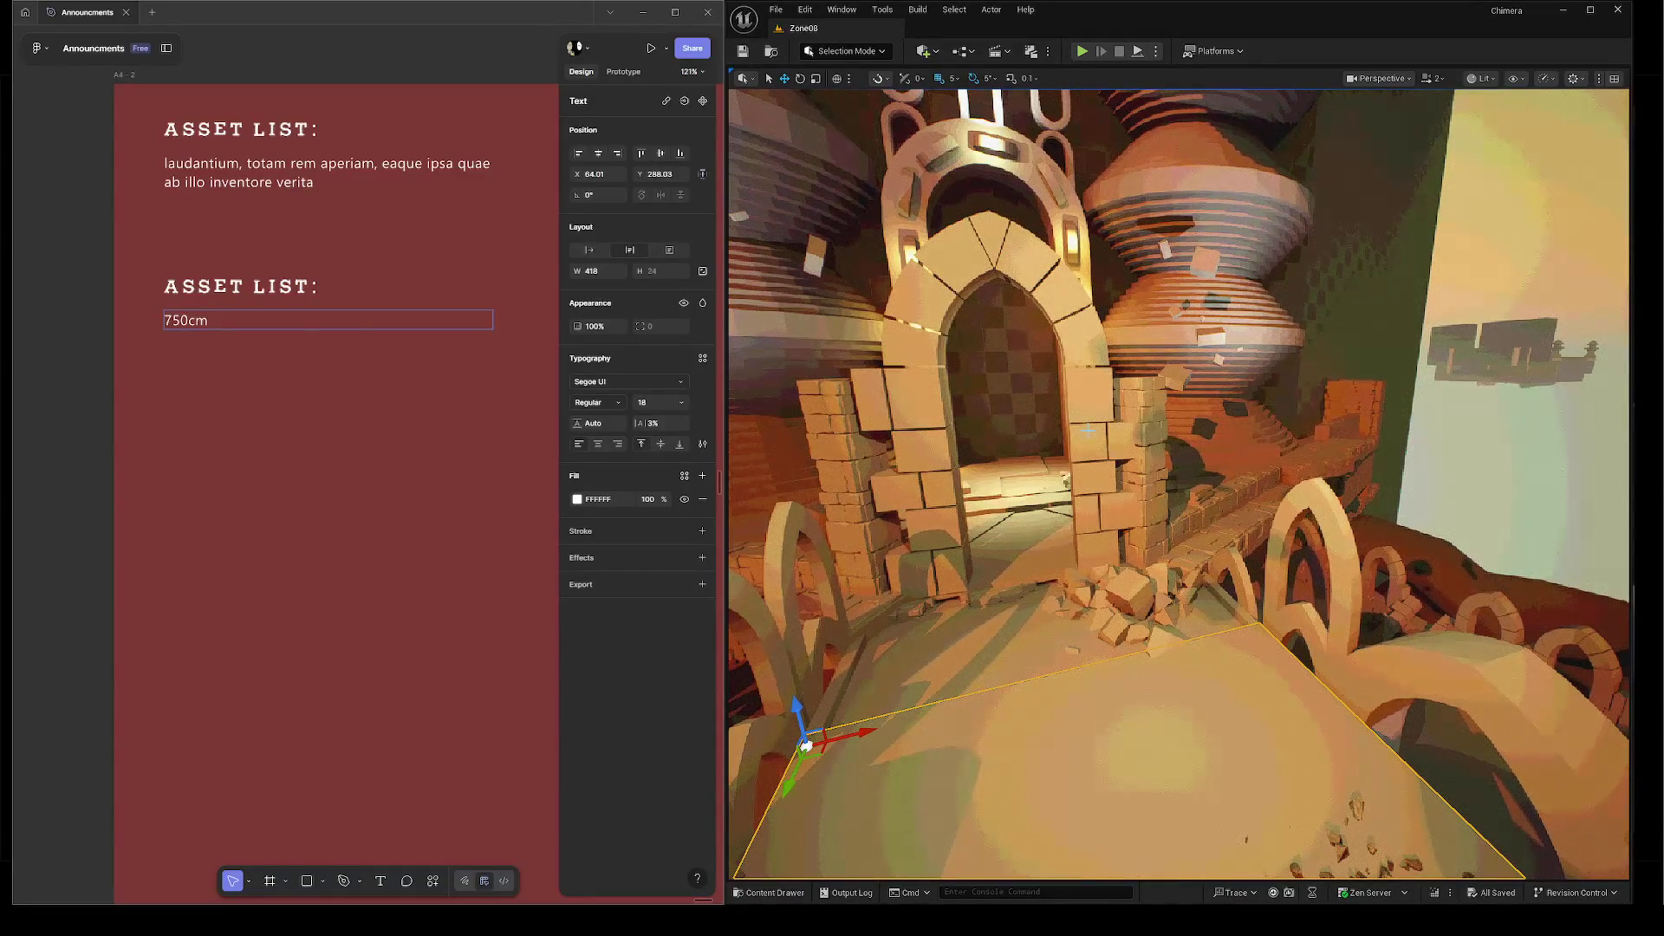
{"action": "left_click_drag", "start_coordinate": [1176, 496], "coordinate": [1265, 411]}
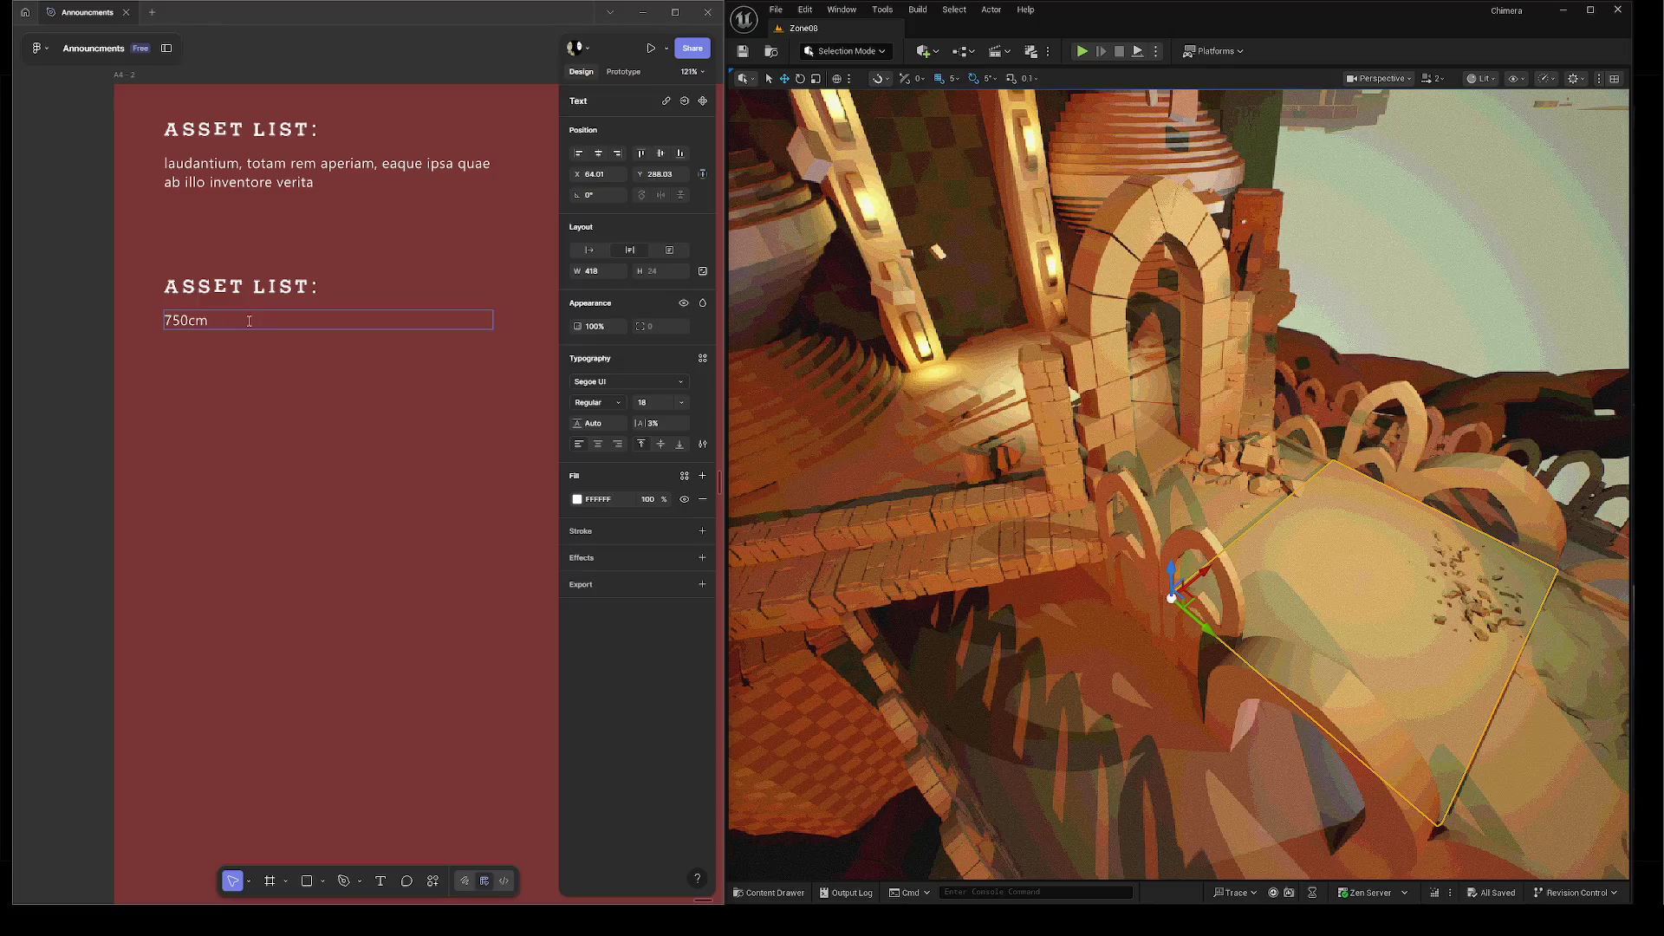
{"action": "type", "text": "x"}
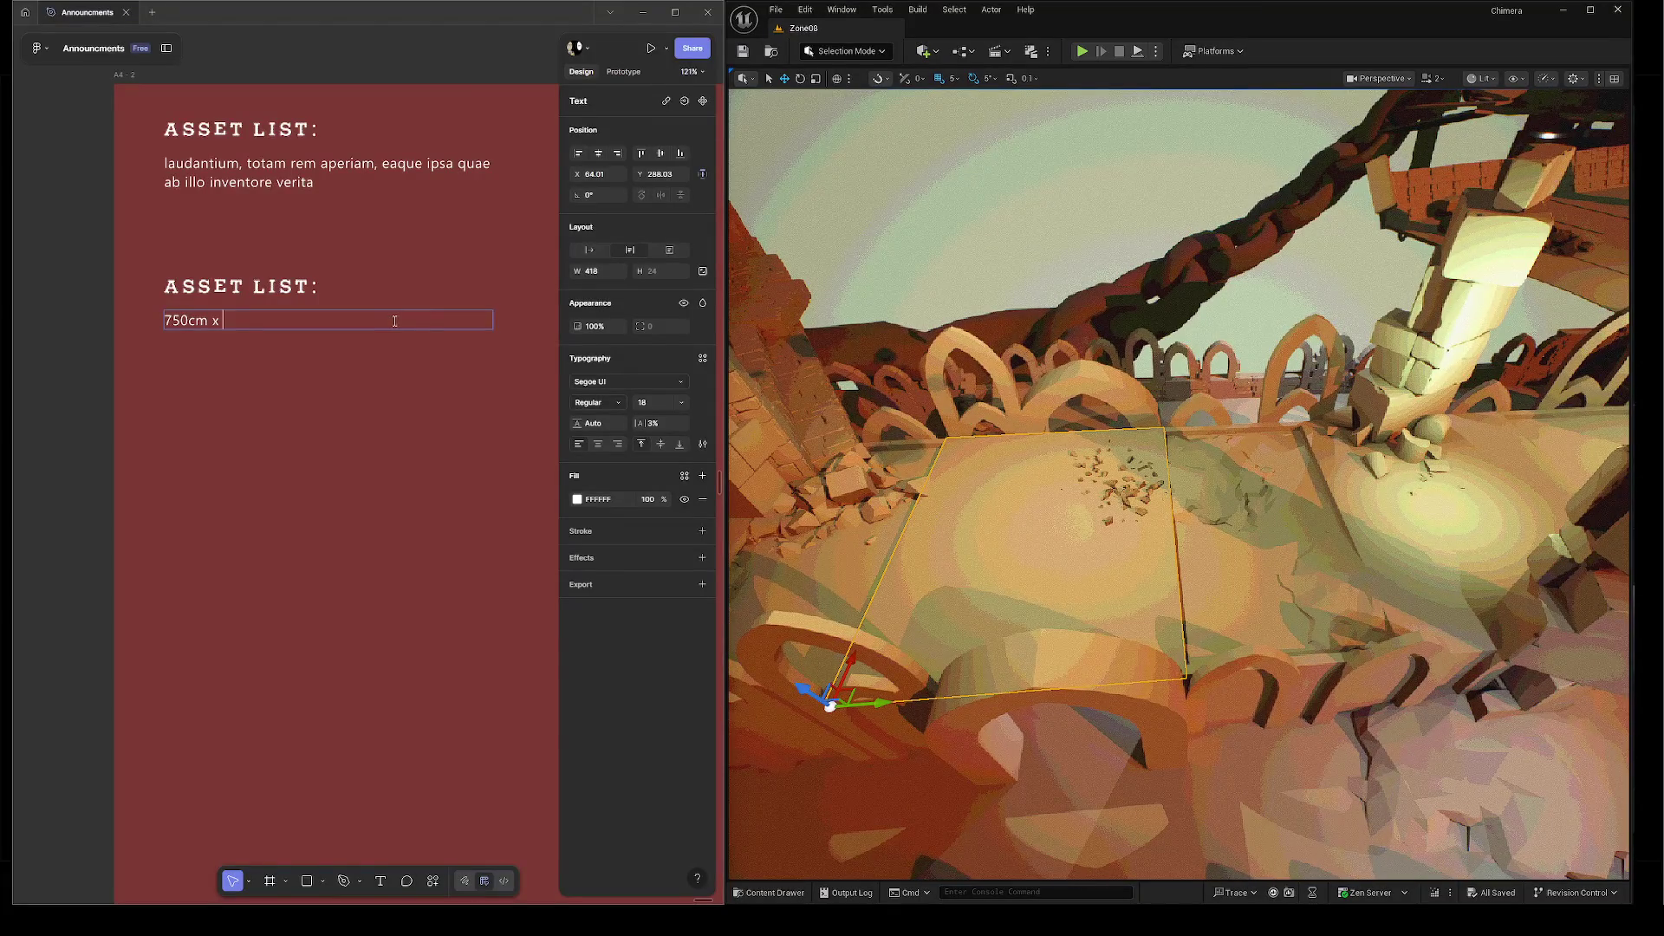
Extend the dimension text to '750cm x 750cm', fixing a typo.
{"action": "type", "text": "750cm"}
{"action": "key", "text": "BackSpace"}
{"action": "type", "text": "m"}
{"action": "key", "text": "Escape"}
Duplicate the dimension line below itself, then delete the copy.
{"action": "key", "text": "ctrl+d"}
{"action": "key", "text": "shift+Down"}
{"action": "key", "text": "shift+Down"}
{"action": "key", "text": "shift+Down"}
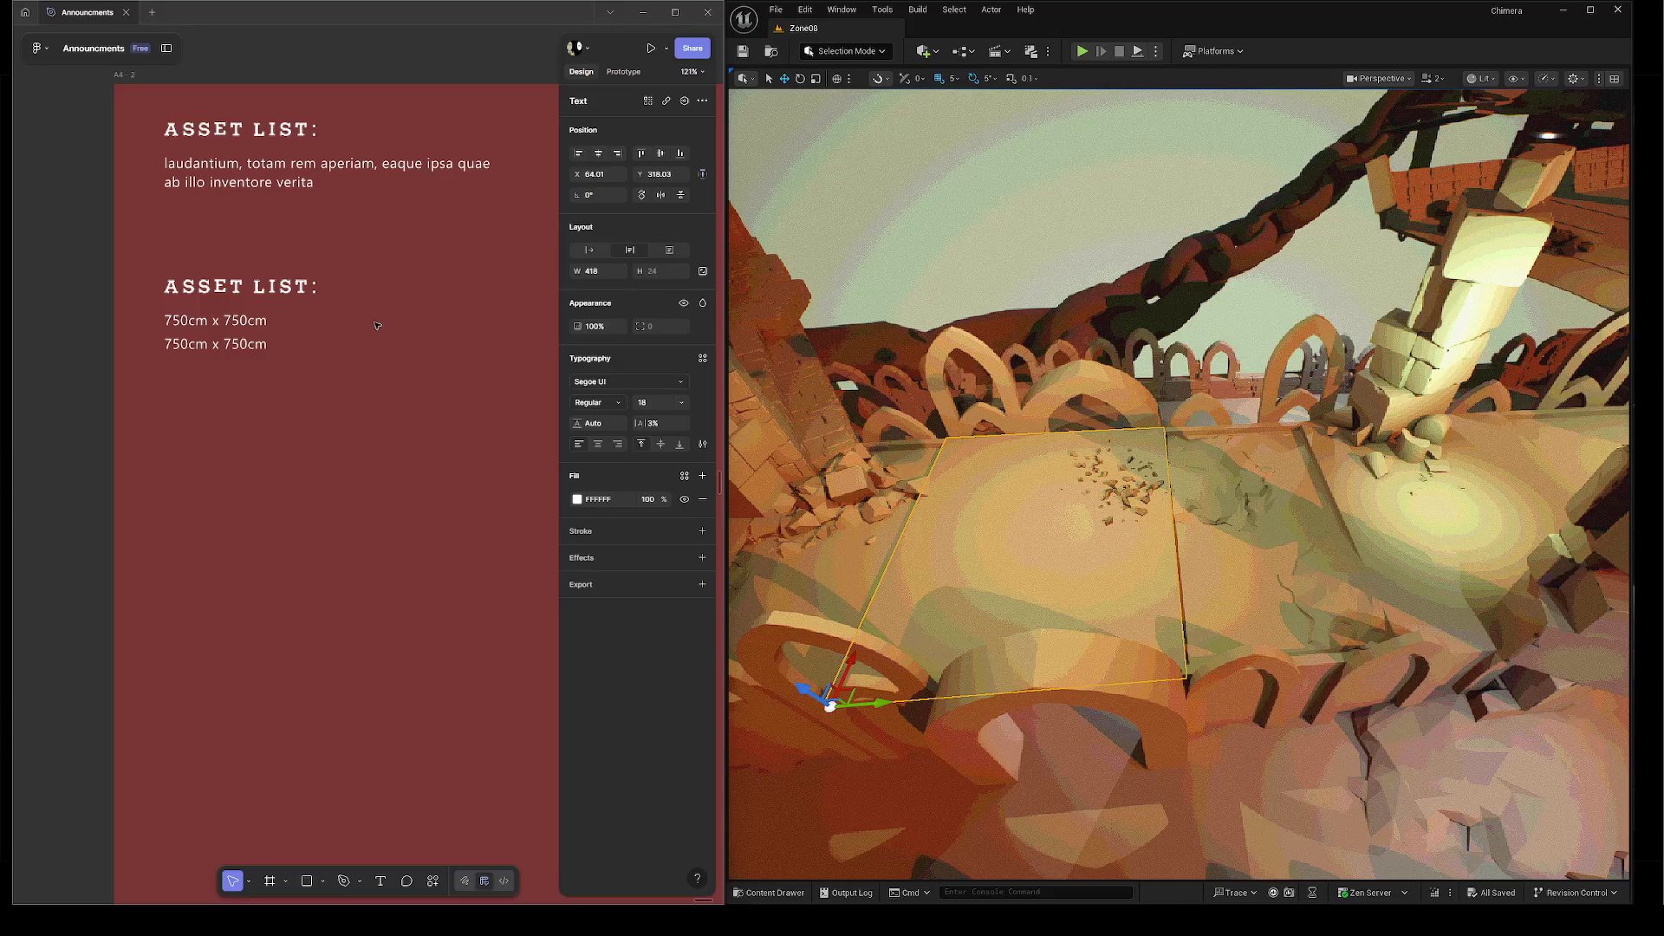
{"action": "key", "text": "Delete"}
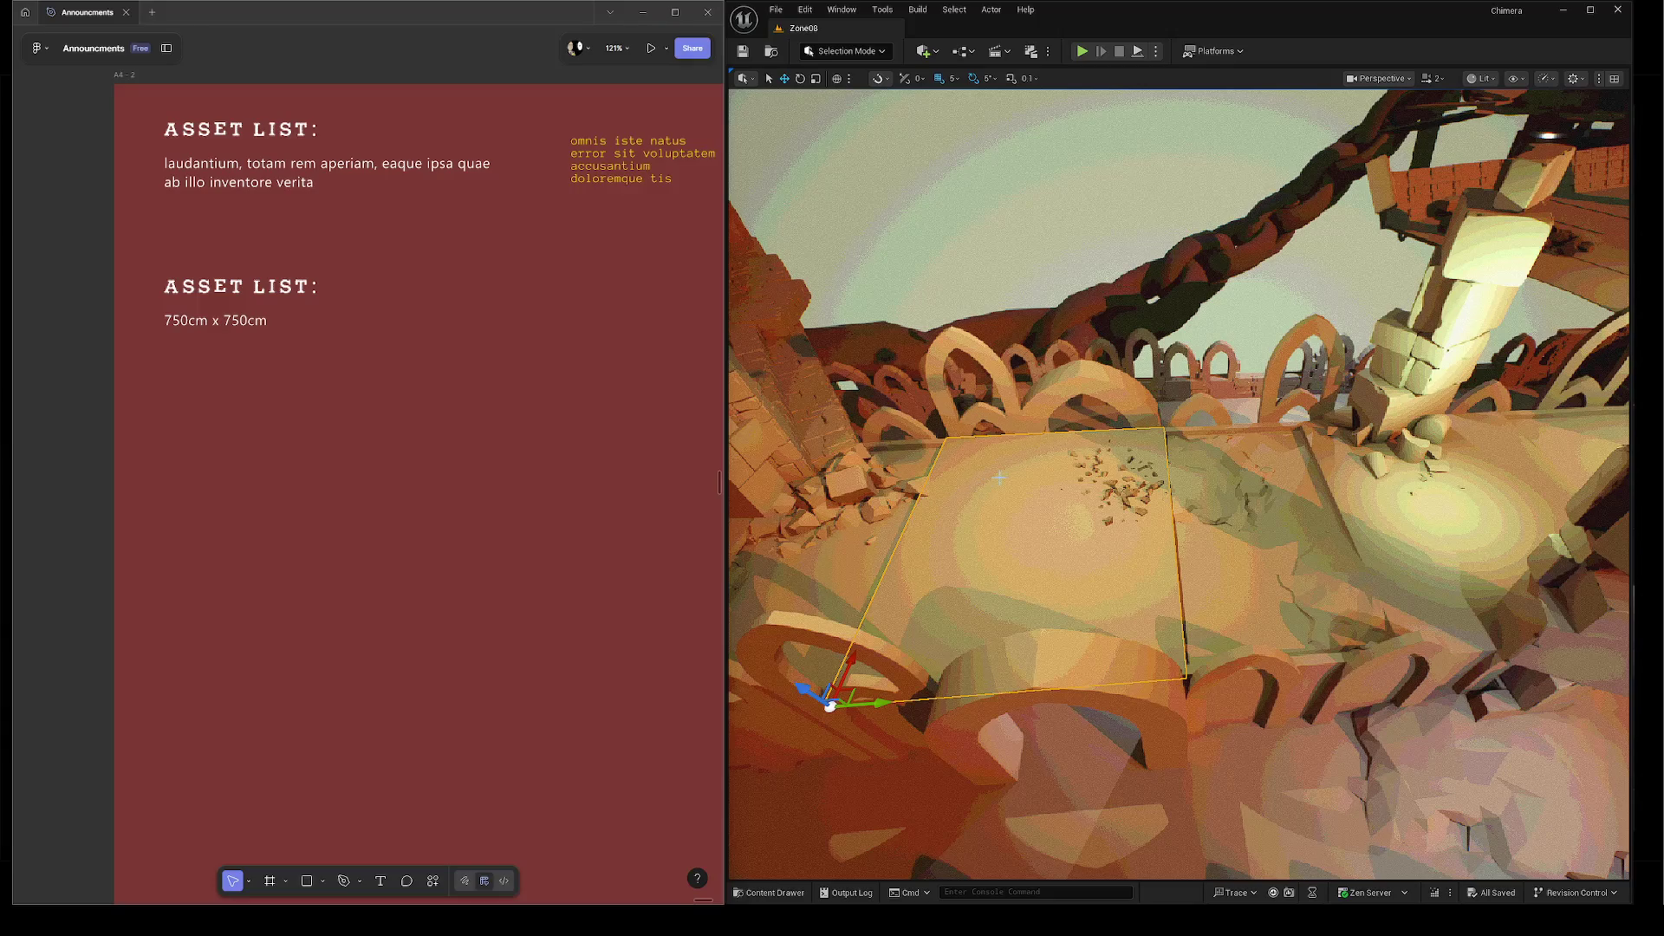
{"action": "key", "text": "f"}
{"action": "left_click_drag", "start_coordinate": [1126, 450], "coordinate": [1126, 449]}
{"action": "left_click_drag", "start_coordinate": [1066, 501], "coordinate": [1079, 482]}
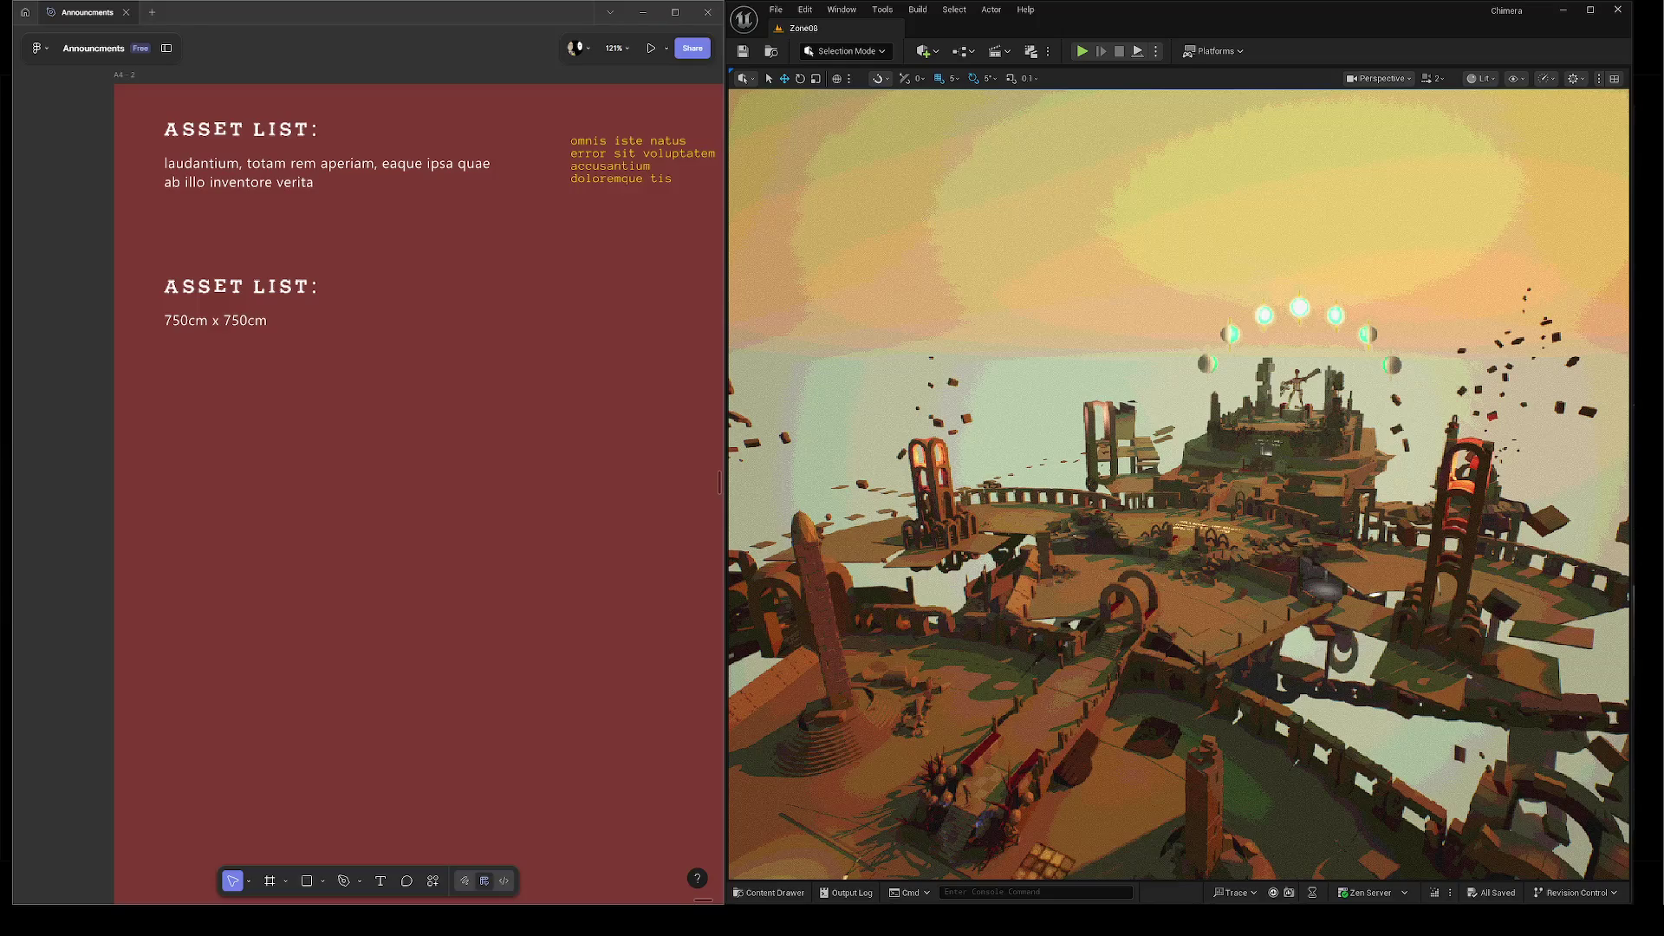
Focus Unreal on the floor tile and put the cursor at the end of '750cm x 750cm'.
{"action": "left_click", "coordinate": [1113, 552]}
{"action": "key", "text": "f"}
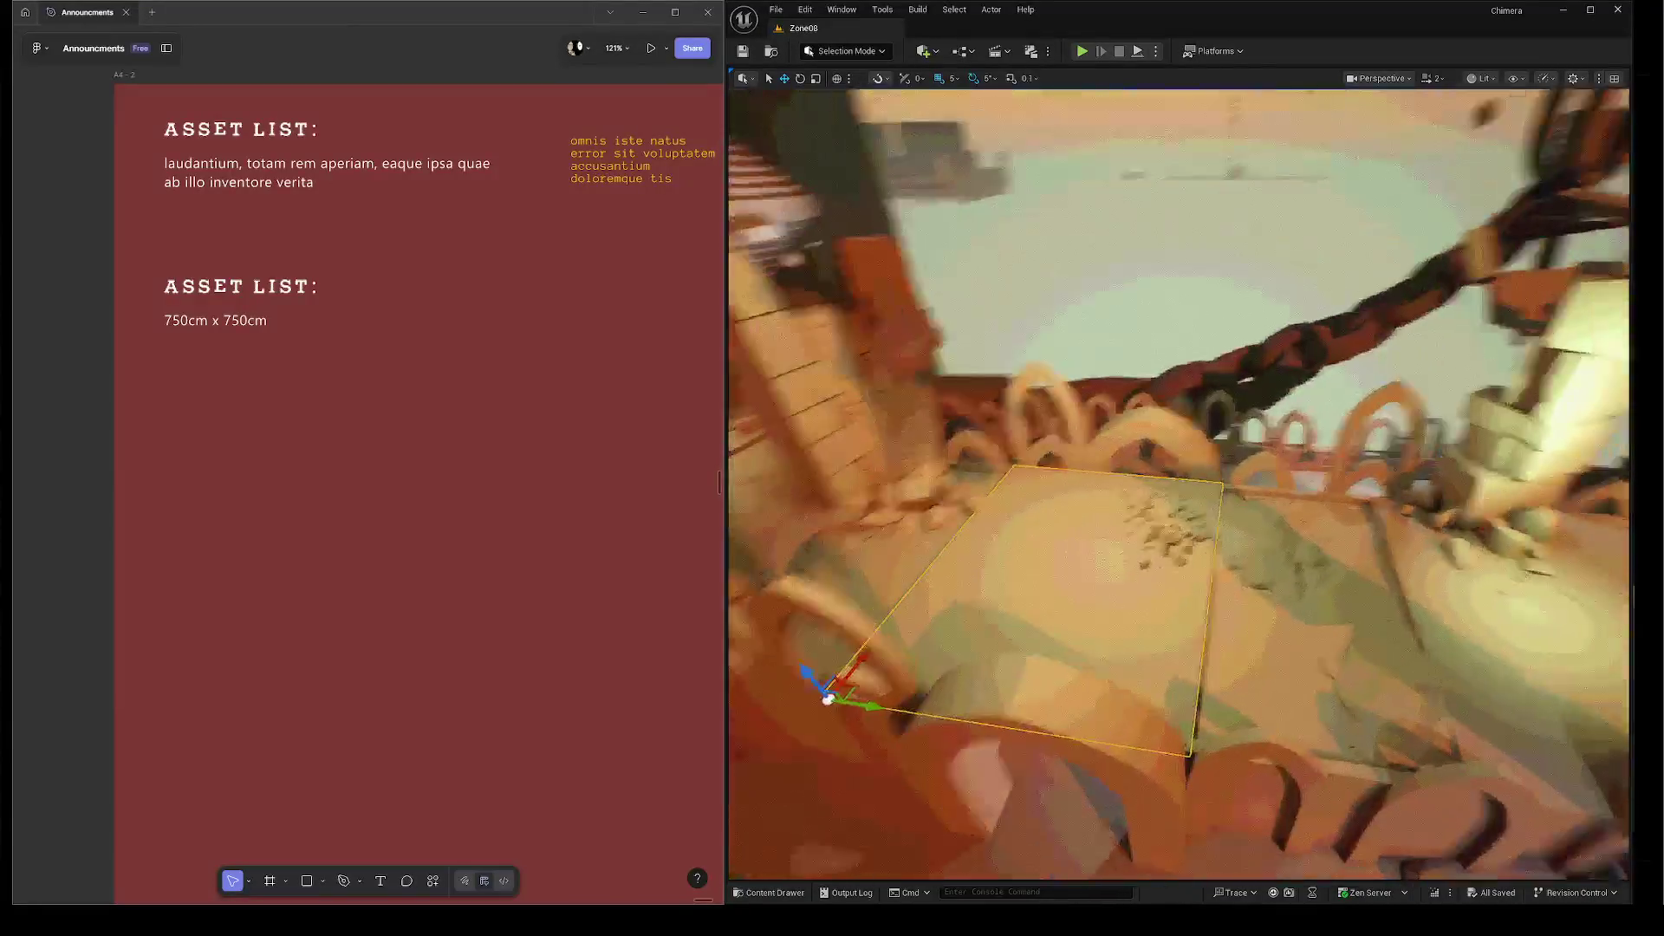
{"action": "left_click", "coordinate": [258, 335]}
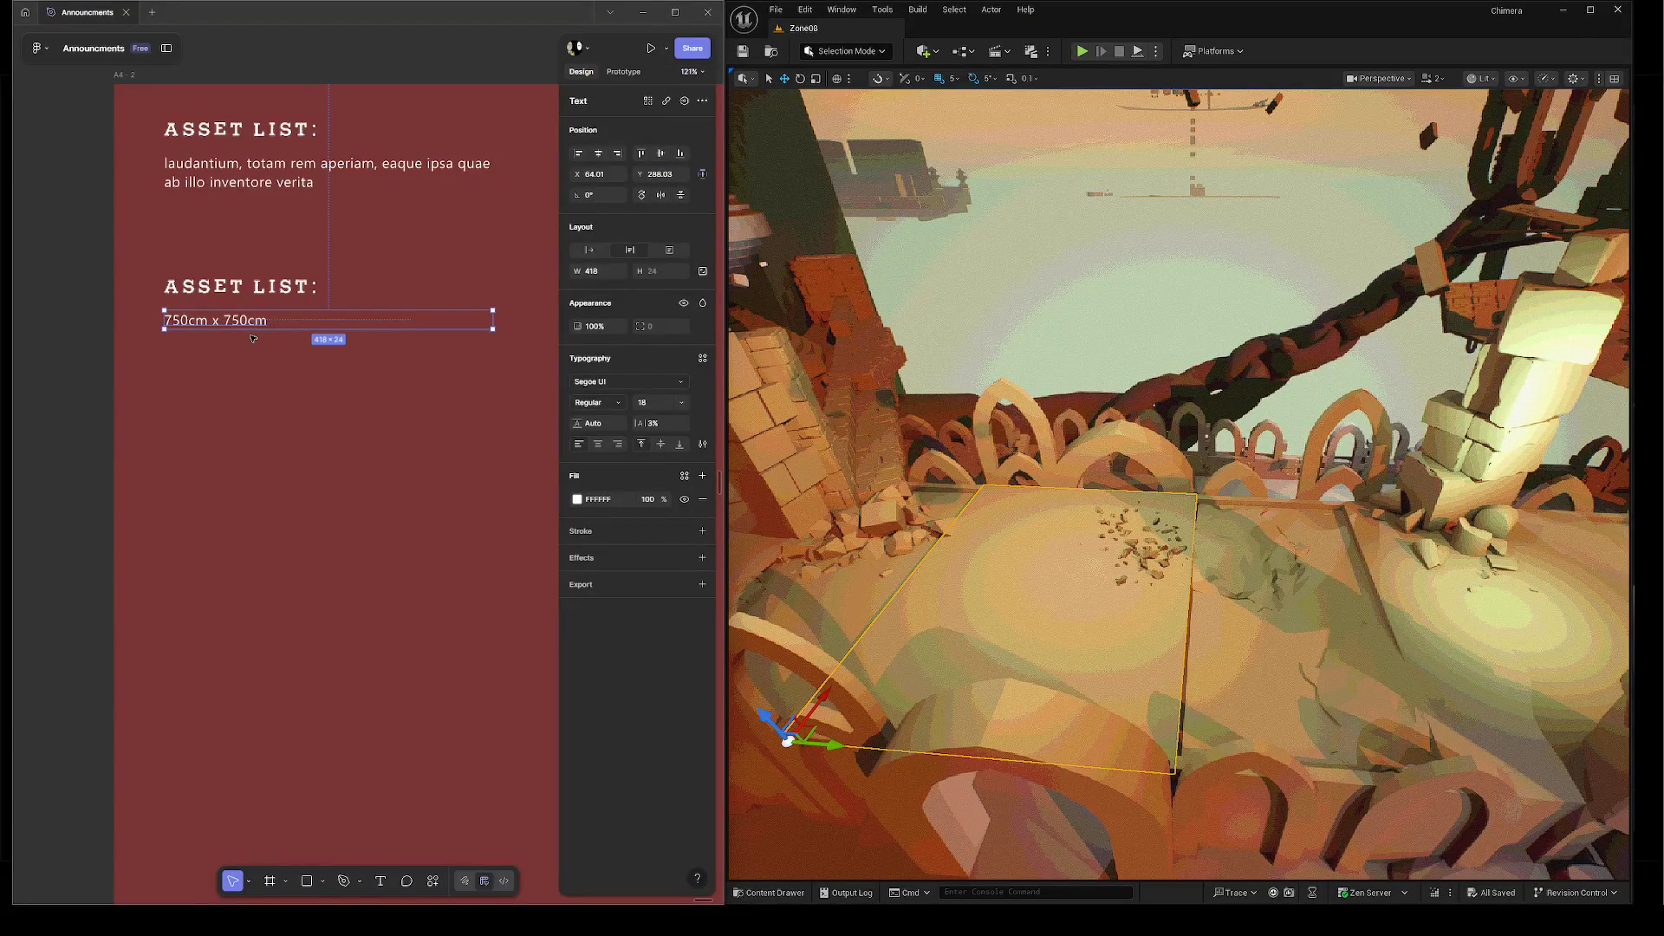
{"action": "left_click", "coordinate": [222, 178]}
{"action": "left_click", "coordinate": [235, 320]}
{"action": "double_click", "coordinate": [253, 320]}
{"action": "left_click", "coordinate": [282, 318]}
{"action": "type", "text": "-"}
Zoom to a top view of the floor tile and capture the area around it.
{"action": "scroll", "coordinate": [912, 867], "scroll_direction": "down", "scroll_amount": 5}
{"action": "scroll", "coordinate": [913, 867], "scroll_direction": "down", "scroll_amount": 10}
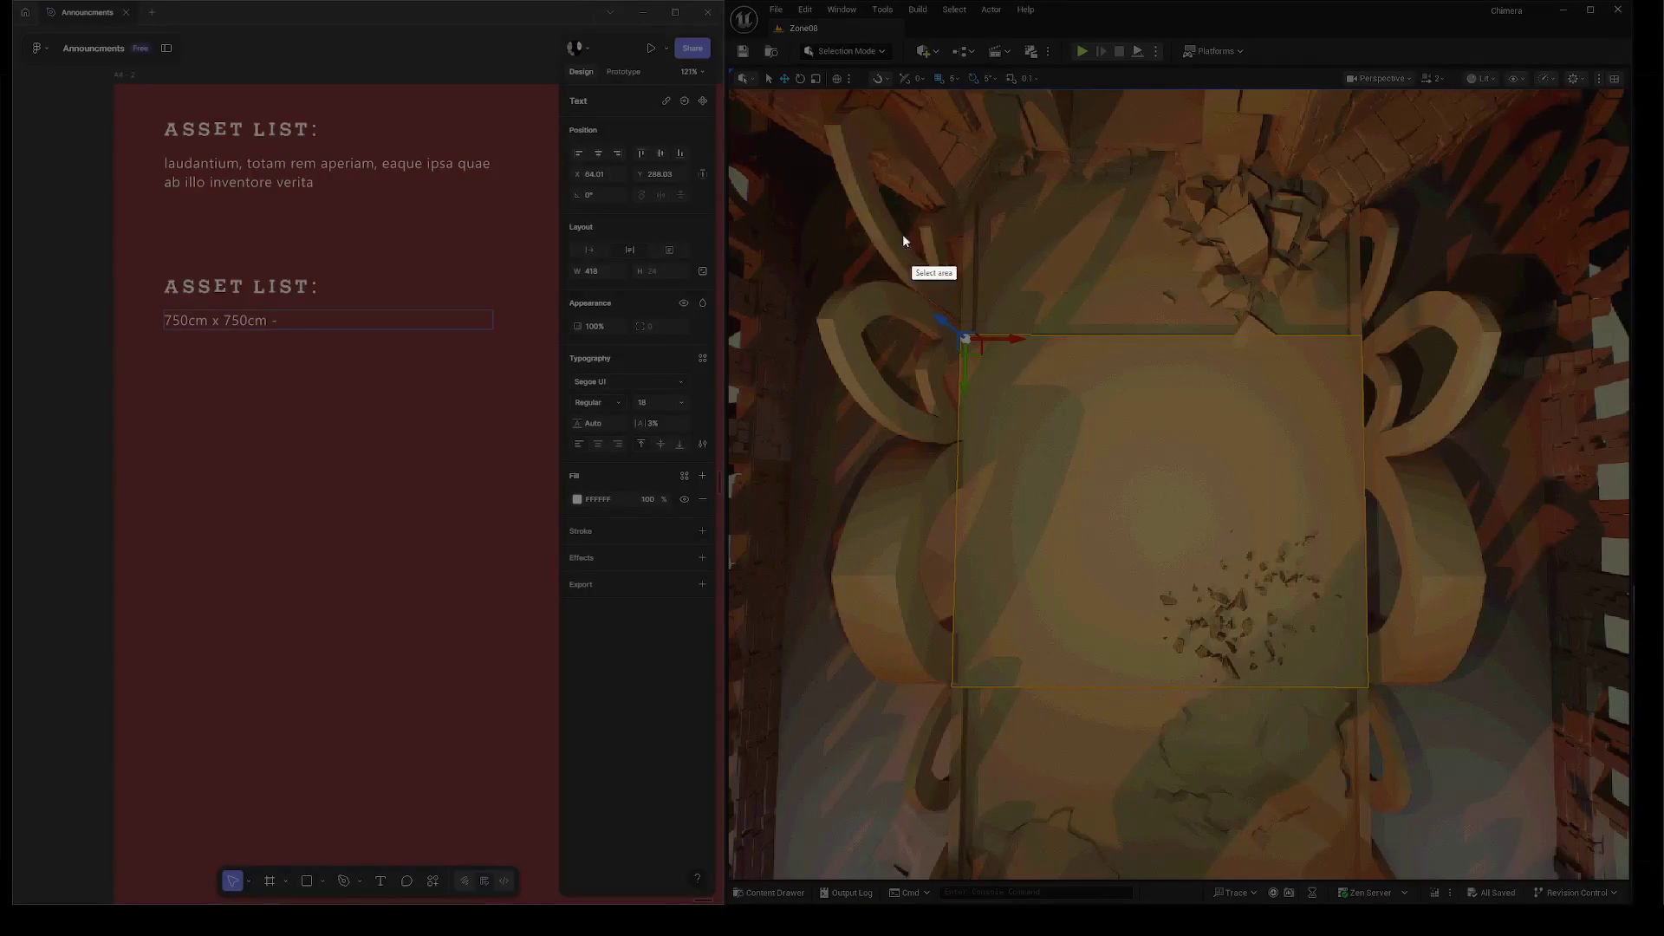
{"action": "left_click_drag", "start_coordinate": [811, 153], "coordinate": [1527, 837]}
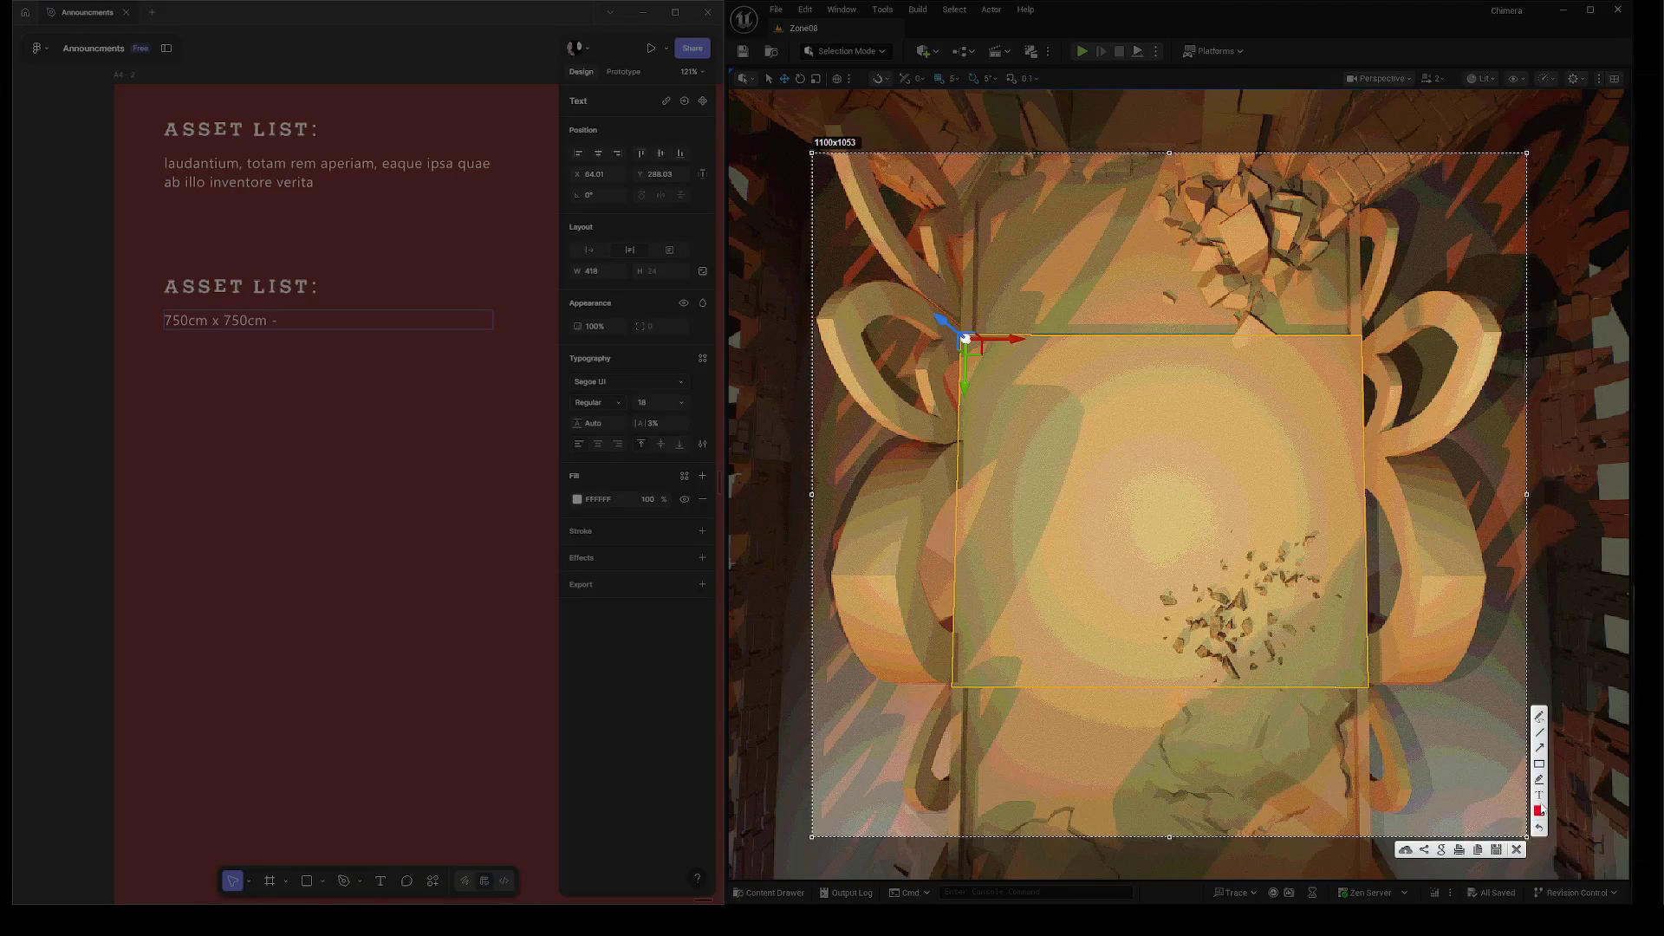
Annotate the top-down capture with yellow highlighter marks outlining the floor slab's corners and edges.
{"action": "left_click", "coordinate": [1539, 779]}
{"action": "left_click_drag", "start_coordinate": [1008, 379], "coordinate": [973, 341]}
{"action": "left_click_drag", "start_coordinate": [1310, 392], "coordinate": [1368, 338]}
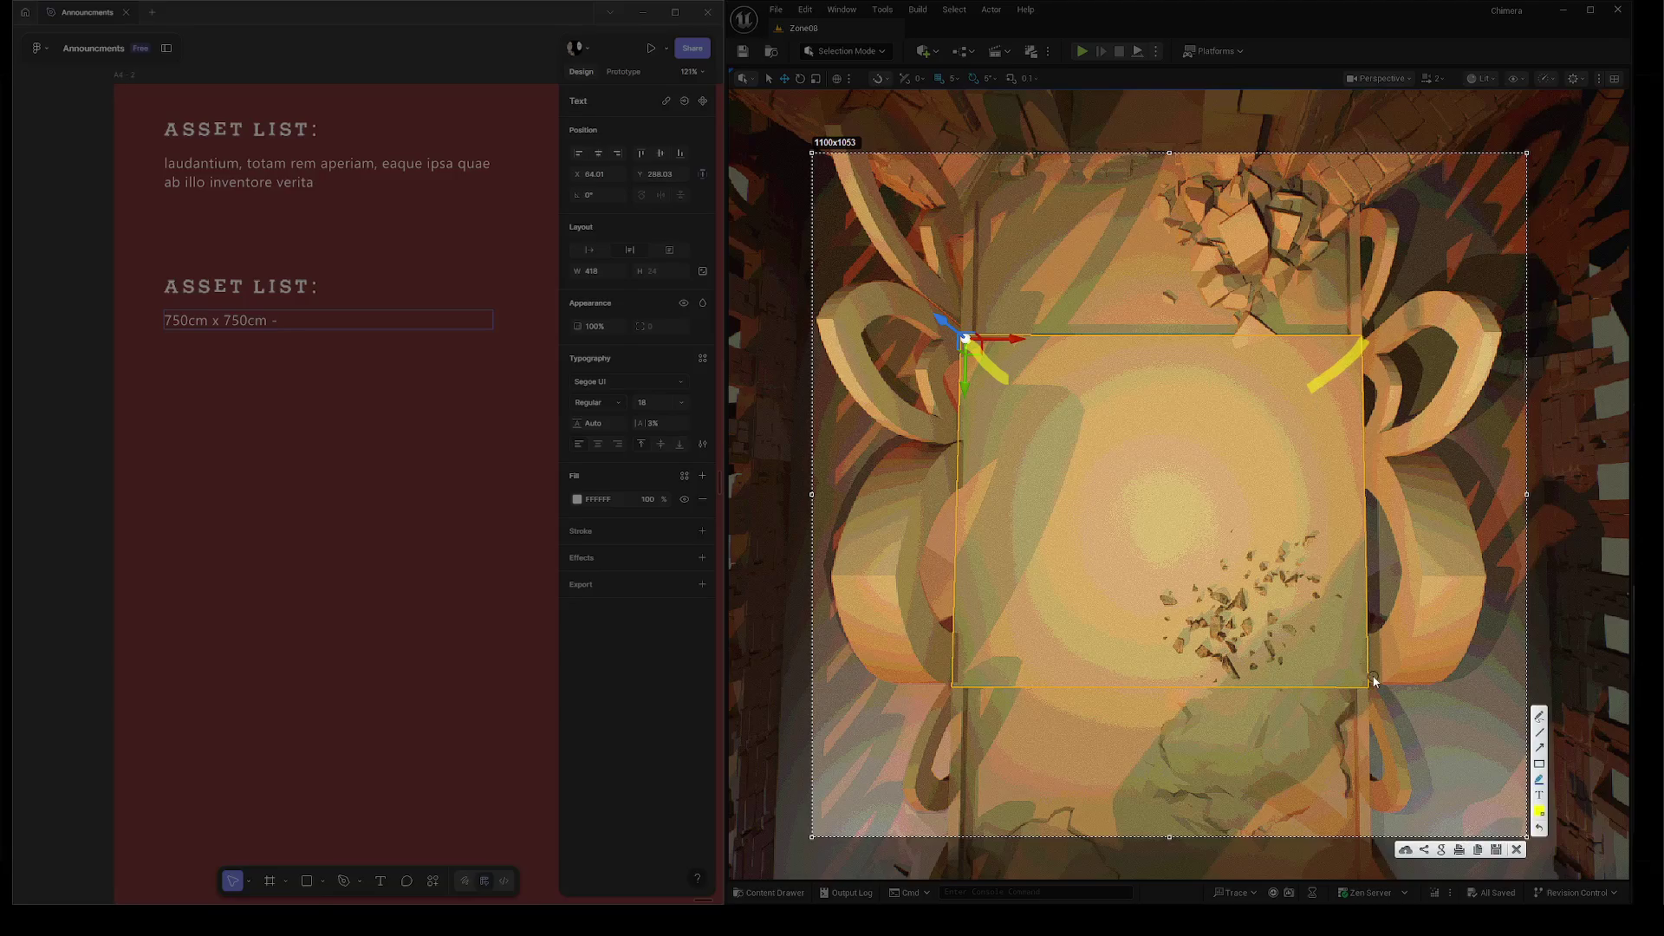
{"action": "left_click_drag", "start_coordinate": [1368, 685], "coordinate": [1307, 631]}
{"action": "left_click_drag", "start_coordinate": [954, 686], "coordinate": [1027, 631]}
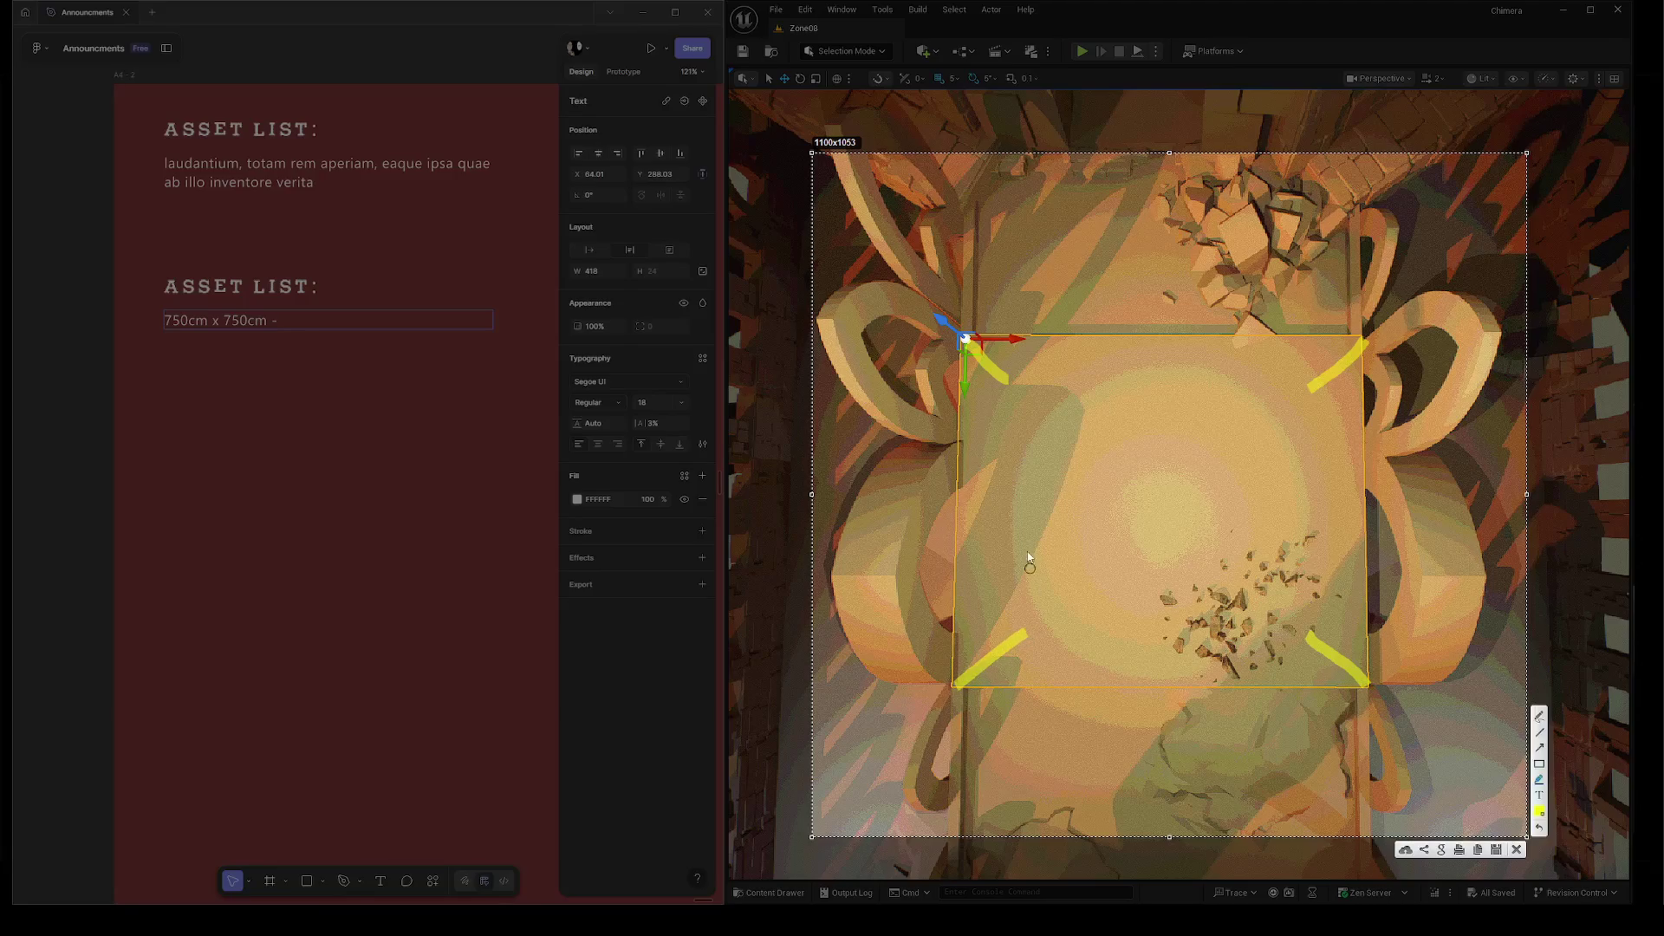
{"action": "left_click_drag", "start_coordinate": [1004, 379], "coordinate": [1019, 633]}
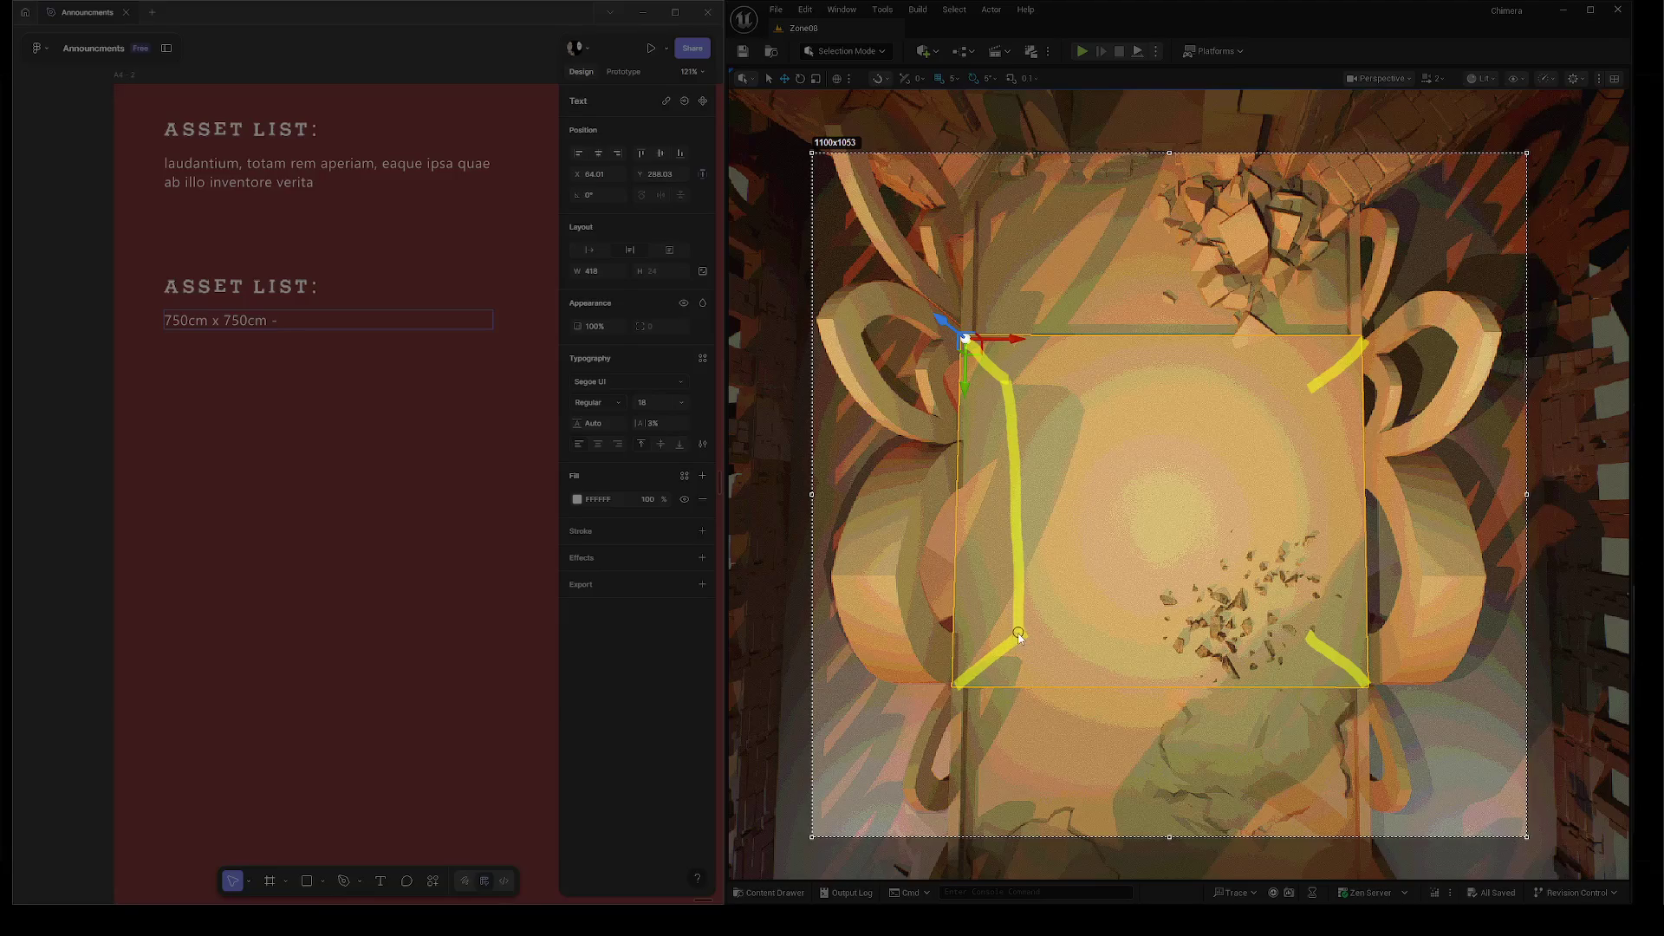
{"action": "mouse_move", "coordinate": [1007, 379]}
{"action": "left_mouse_down"}
{"action": "mouse_move", "coordinate": [1316, 381]}
{"action": "mouse_move", "coordinate": [1304, 643]}
{"action": "left_mouse_up"}
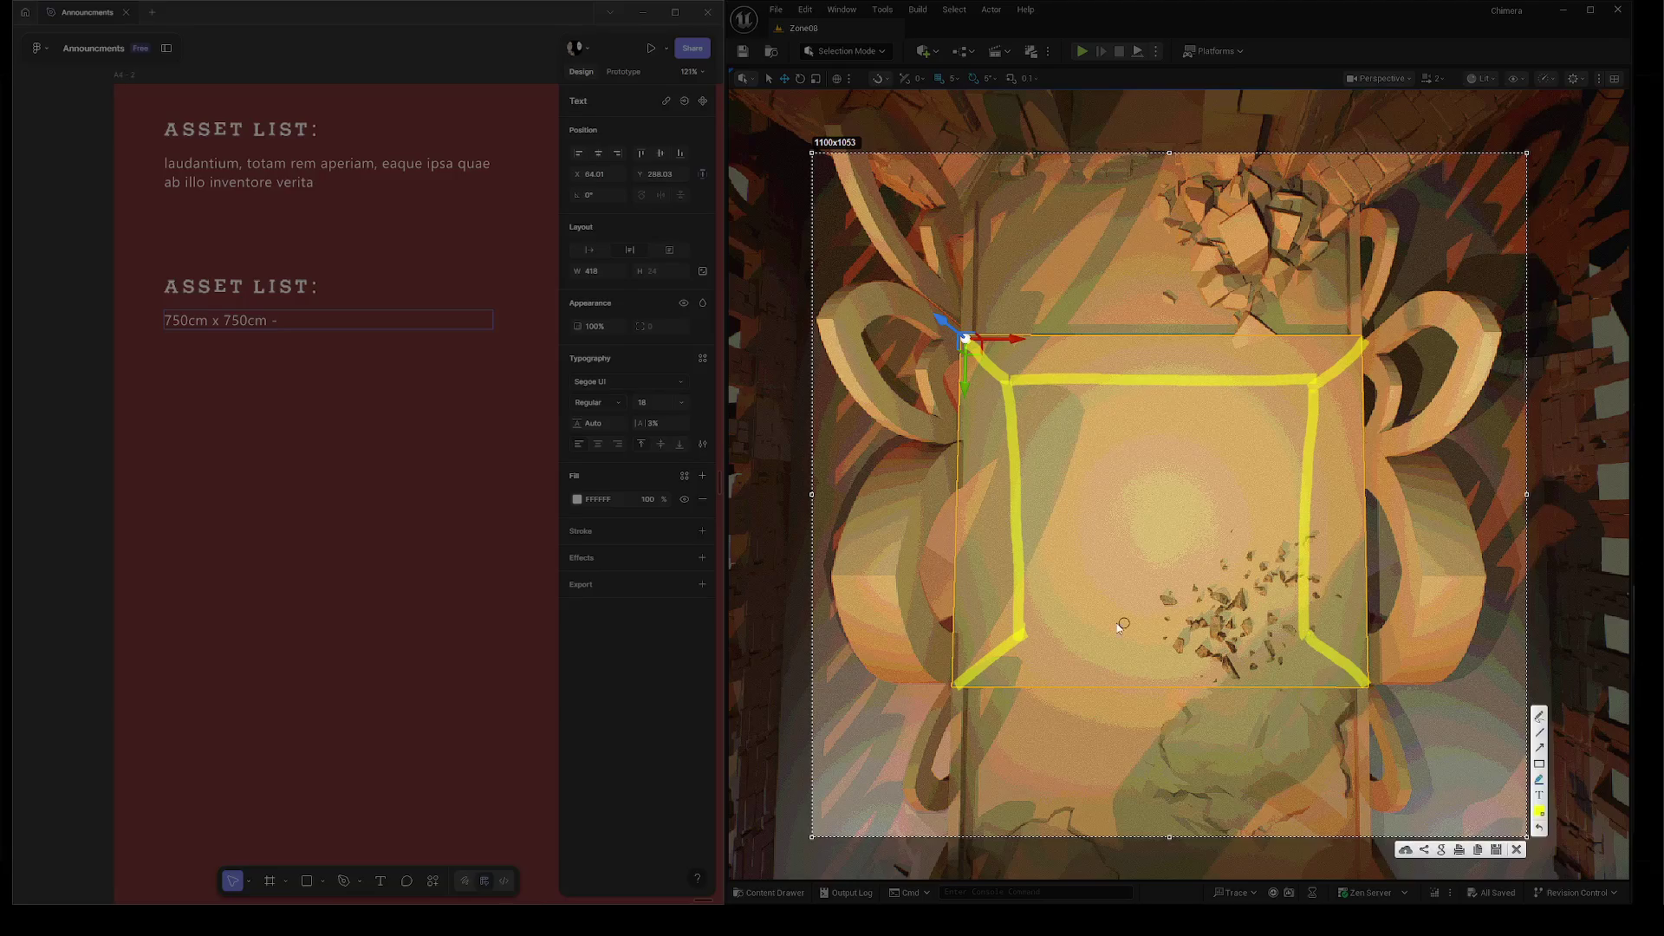
{"action": "left_click_drag", "start_coordinate": [1023, 635], "coordinate": [1306, 635]}
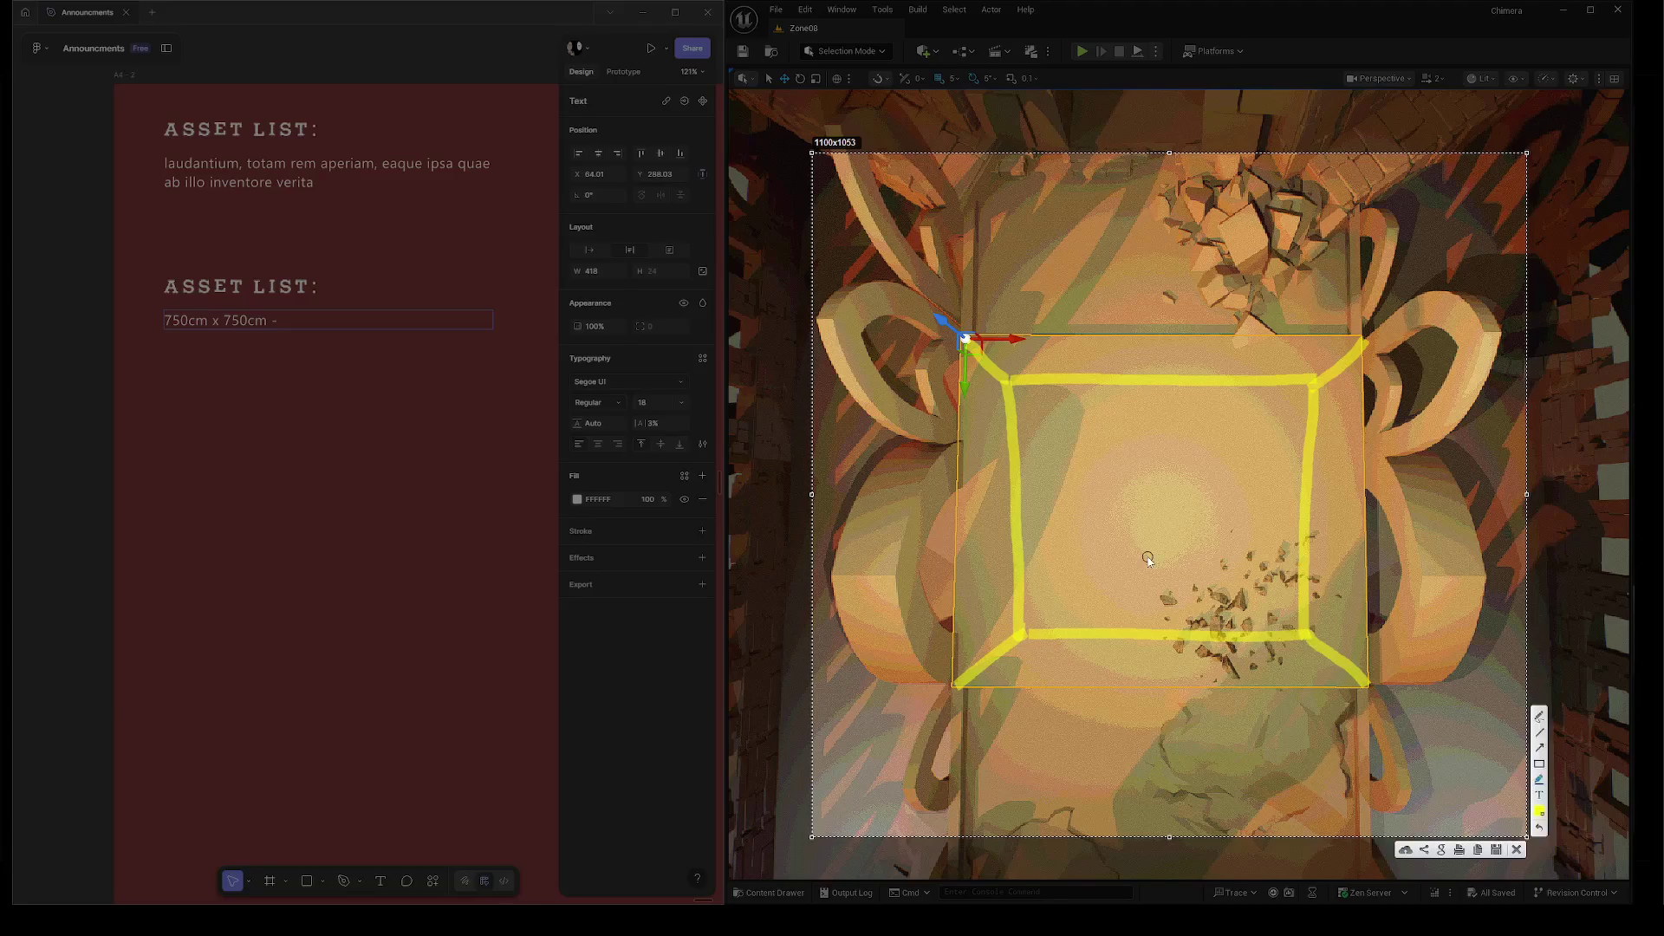
{"action": "mouse_move", "coordinate": [1028, 350]}
{"action": "left_mouse_down"}
{"action": "mouse_move", "coordinate": [1300, 363]}
{"action": "mouse_move", "coordinate": [1348, 462]}
{"action": "mouse_move", "coordinate": [1328, 574]}
{"action": "left_mouse_up"}
{"action": "left_click_drag", "start_coordinate": [1298, 652], "coordinate": [1262, 667]}
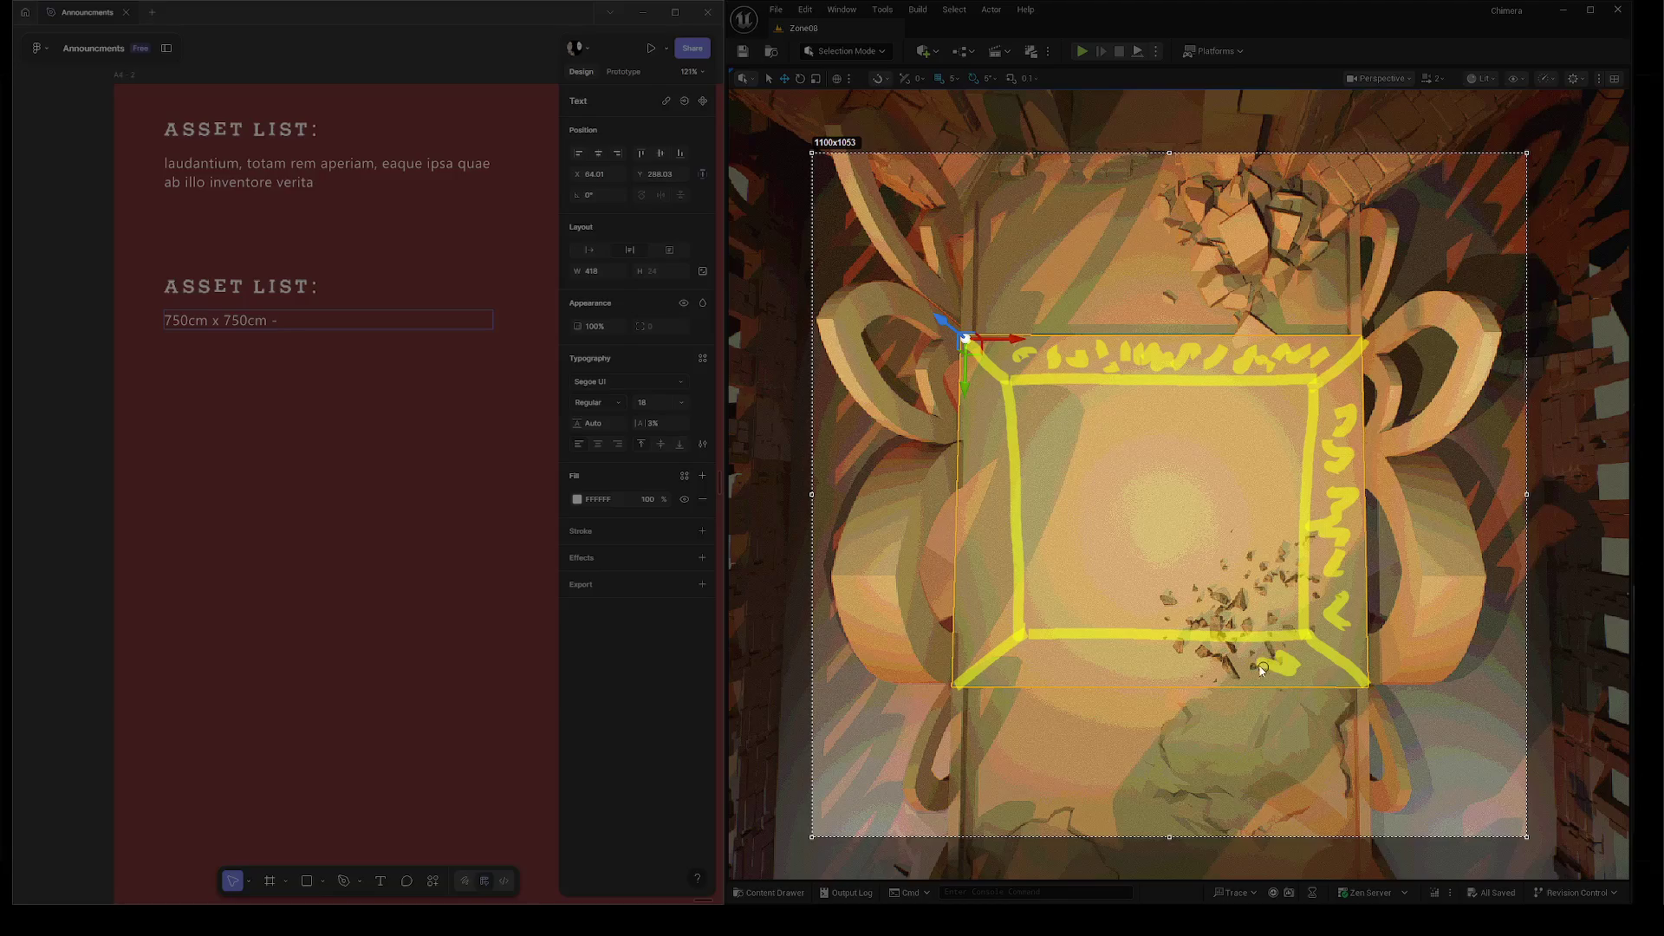
{"action": "mouse_move", "coordinate": [1005, 676]}
{"action": "left_mouse_down"}
{"action": "mouse_move", "coordinate": [1191, 663]}
{"action": "mouse_move", "coordinate": [1166, 648]}
{"action": "left_mouse_up"}
{"action": "left_click_drag", "start_coordinate": [988, 622], "coordinate": [981, 385]}
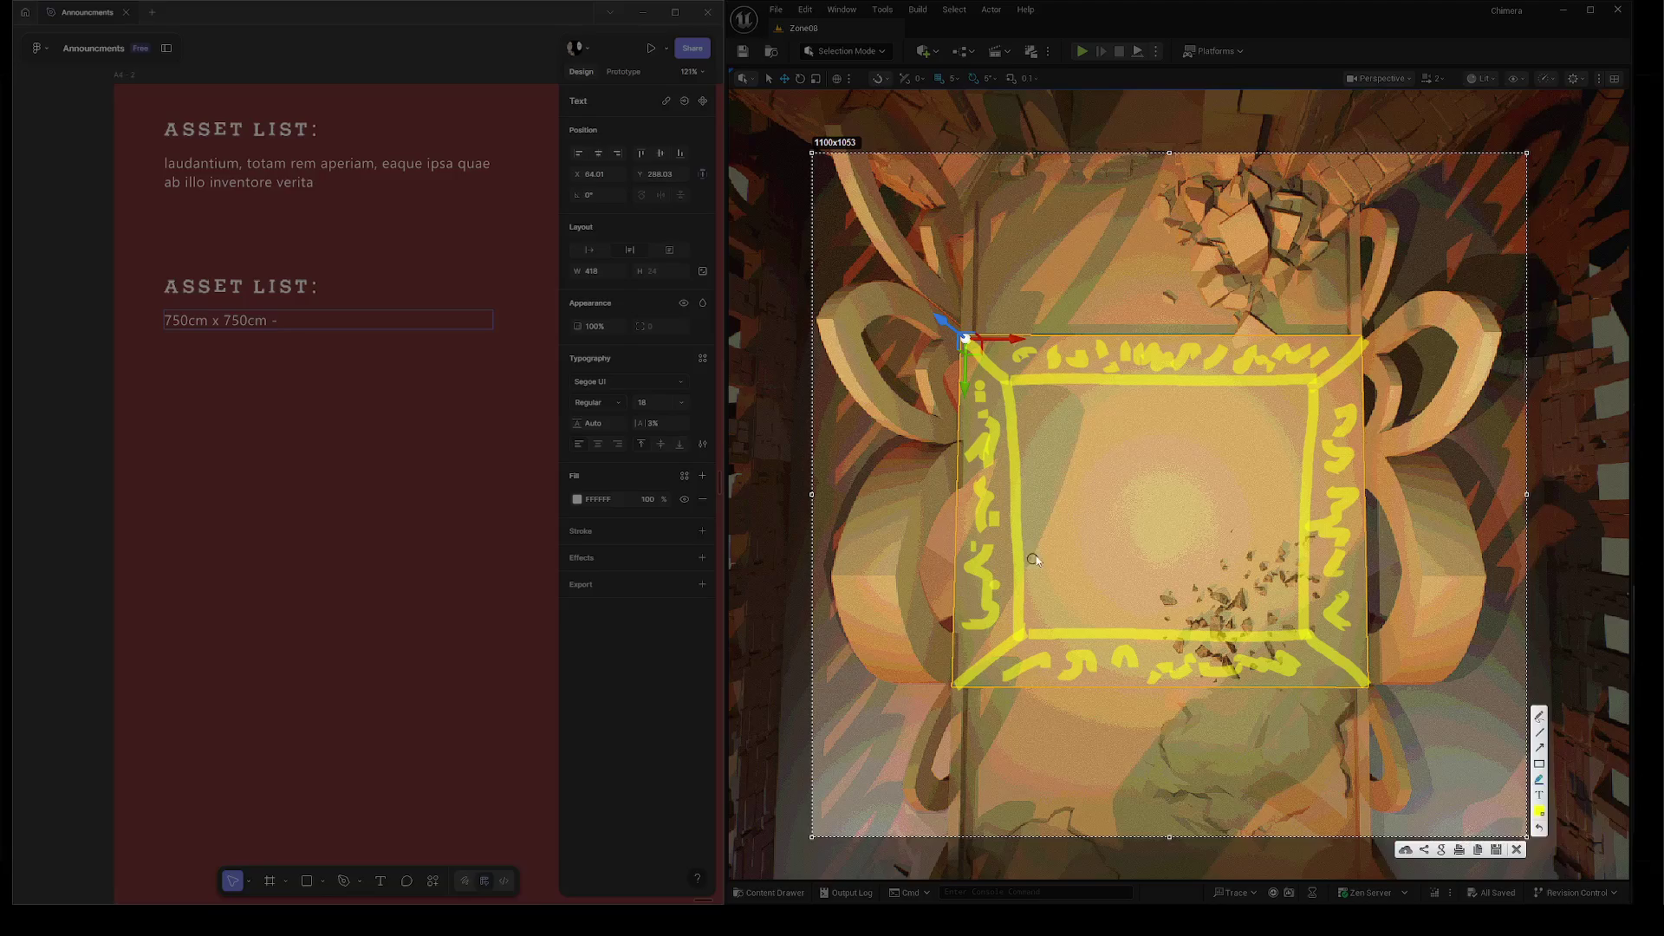
Copy the annotated capture instead of saving it, and paste it into the Figma frame.
{"action": "left_click", "coordinate": [1496, 849]}
{"action": "left_click", "coordinate": [336, 258]}
{"action": "left_click", "coordinate": [1481, 850]}
{"action": "left_click", "coordinate": [412, 504]}
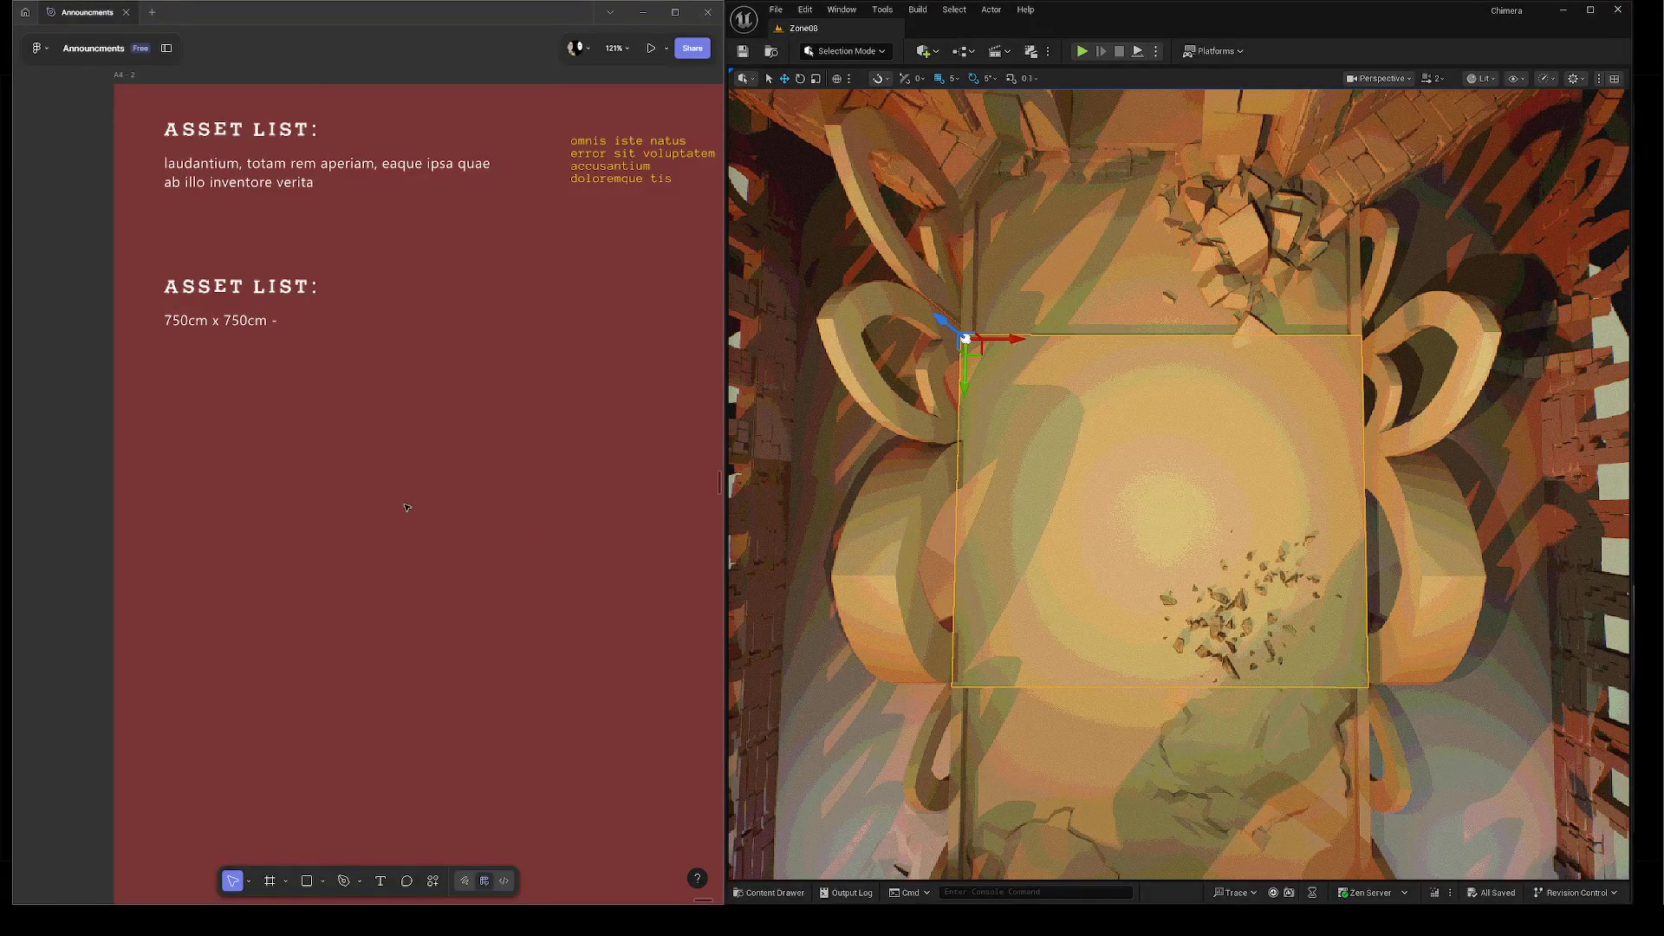
{"action": "key", "text": "ctrl+v"}
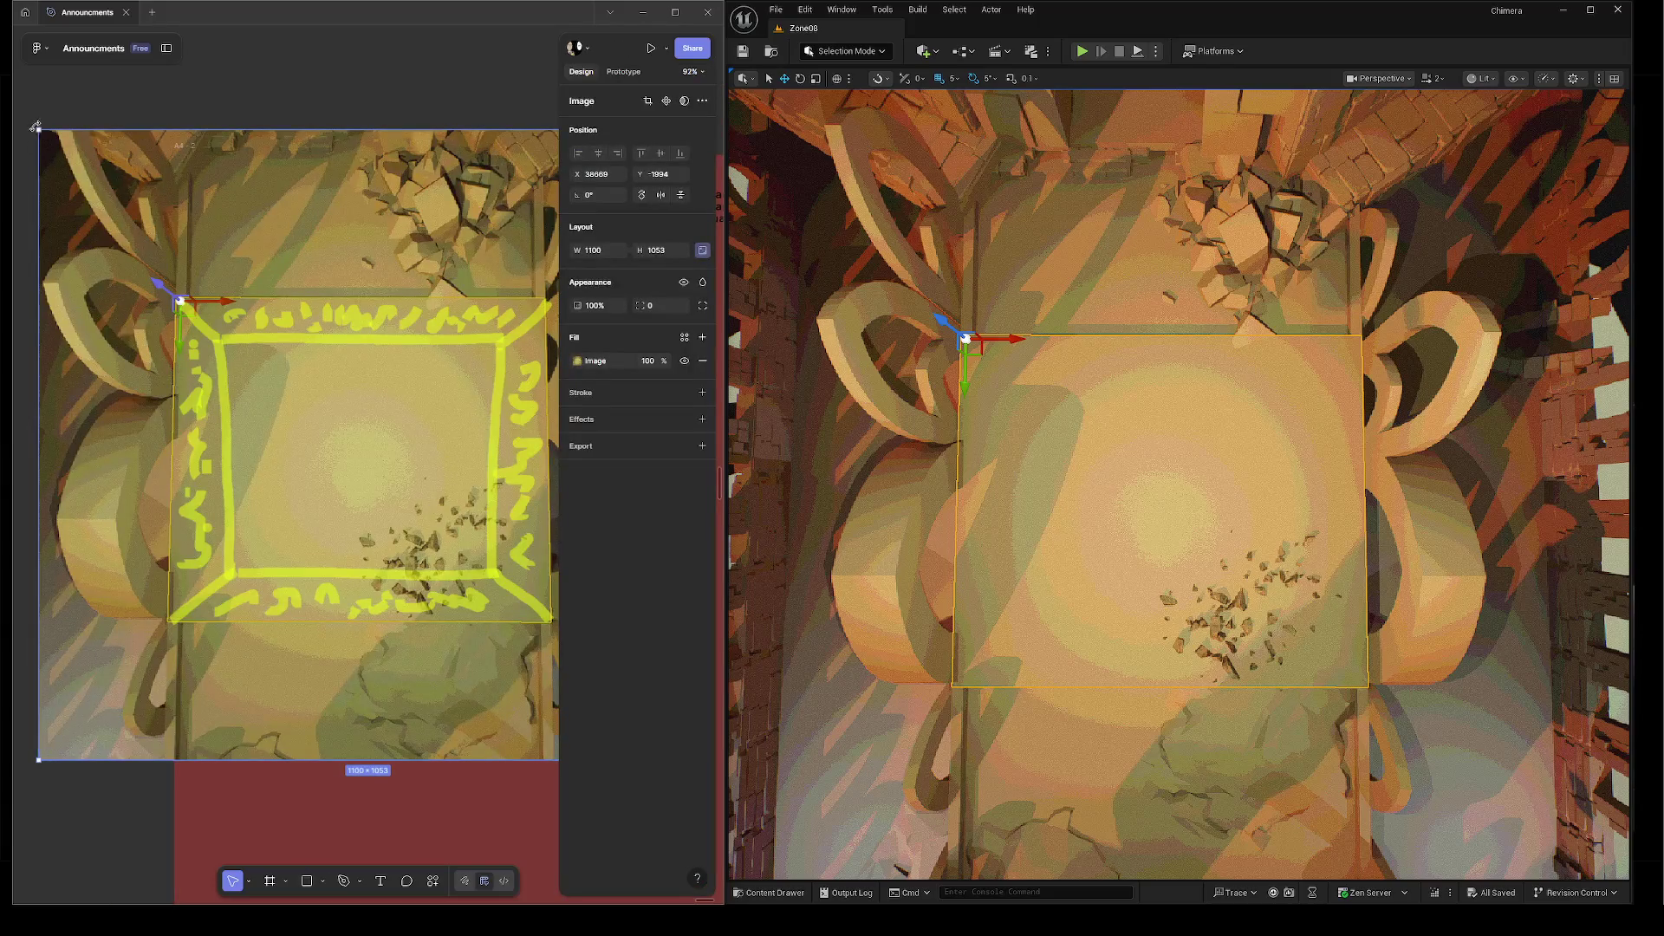
Shrink the screenshot to about 441×423 under ASSET LIST and duplicate the dimension text above it.
{"action": "mouse_move", "coordinate": [39, 130]}
{"action": "left_mouse_down"}
{"action": "mouse_move", "coordinate": [397, 483]}
{"action": "mouse_move", "coordinate": [182, 364]}
{"action": "mouse_move", "coordinate": [299, 456]}
{"action": "left_mouse_up"}
{"action": "mouse_move", "coordinate": [391, 526]}
{"action": "left_mouse_down"}
{"action": "mouse_move", "coordinate": [297, 434]}
{"action": "mouse_move", "coordinate": [310, 463]}
{"action": "left_mouse_up"}
{"action": "key", "text": "shift+Tab"}
{"action": "scroll", "coordinate": [347, 392], "scroll_direction": "right", "scroll_amount": 2}
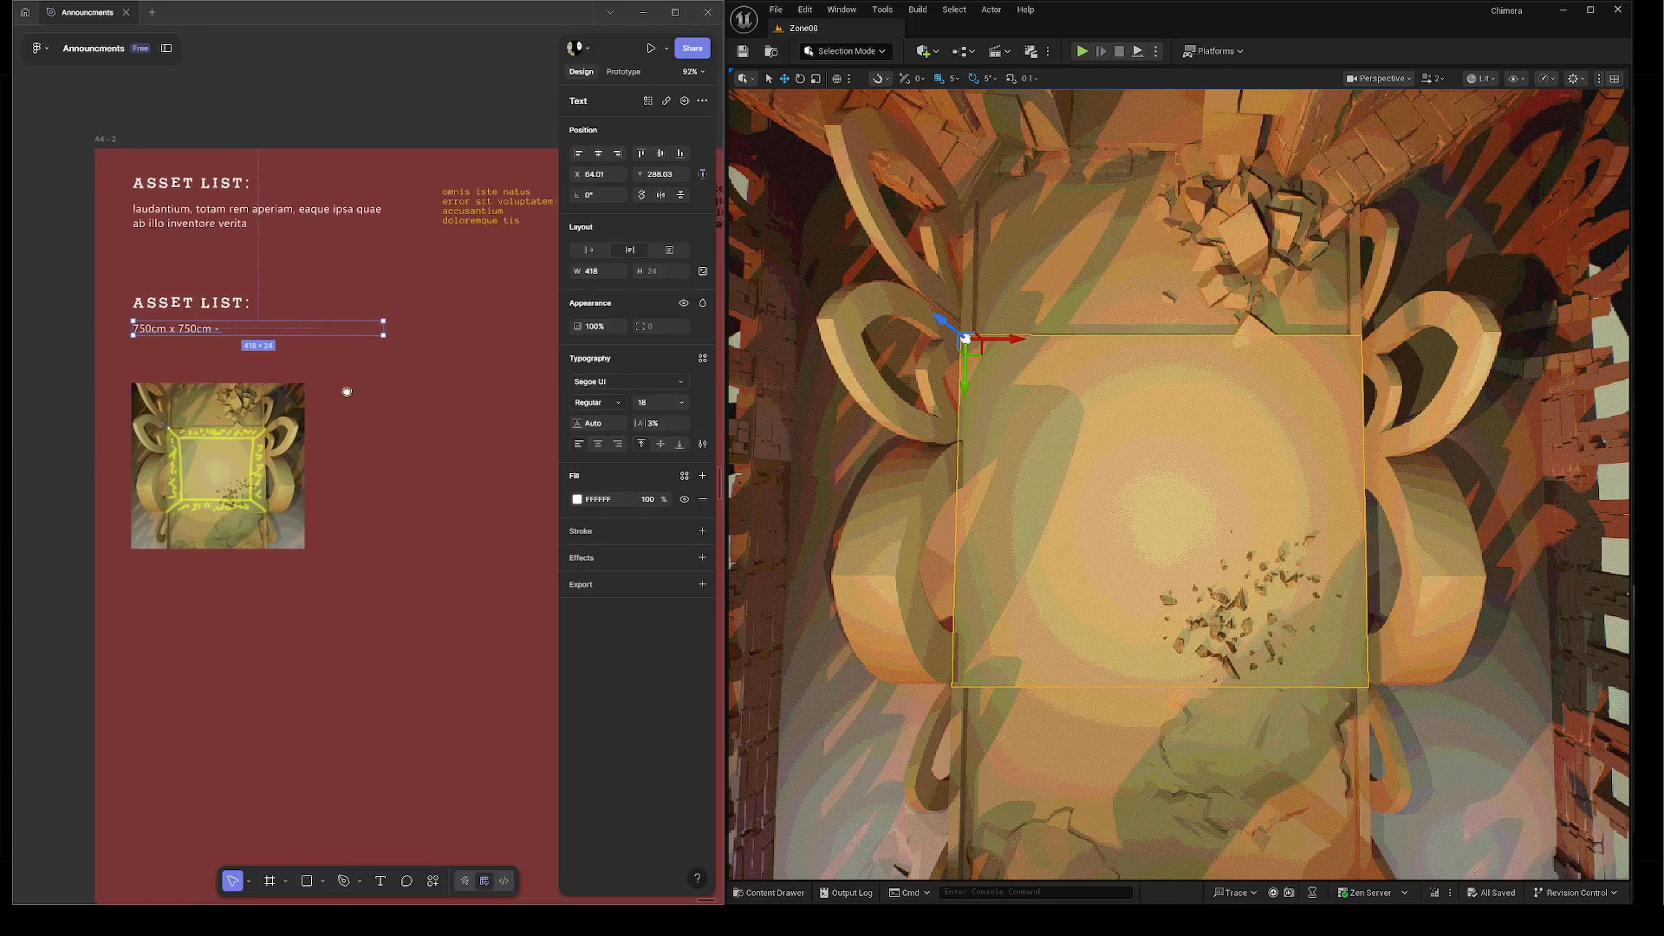
{"action": "left_click_drag", "start_coordinate": [170, 330], "coordinate": [169, 368]}
Retype the copied text above the screenshot as the caption 'idea for a marble'.
{"action": "double_click", "coordinate": [170, 369]}
{"action": "type", "text": "*text"}
{"action": "key", "text": "BackSpace"}
{"action": "key", "text": "BackSpace"}
{"action": "key", "text": "BackSpace"}
{"action": "type", "text": "op down,"}
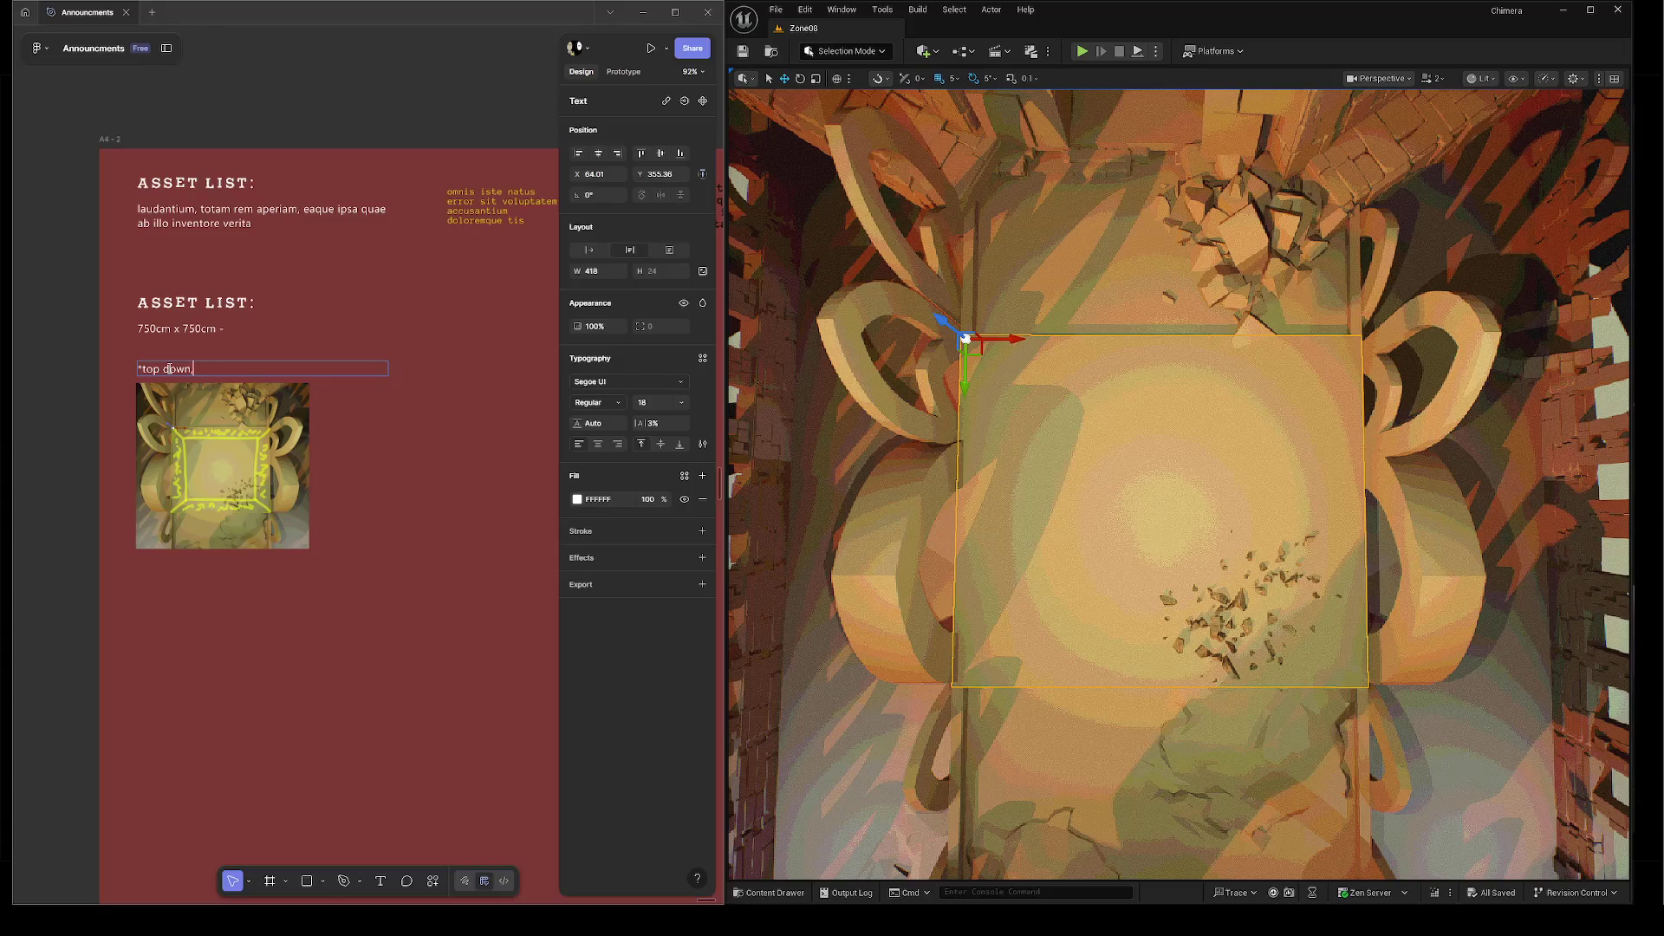
{"action": "key", "text": "BackSpace"}
{"action": "type", "text": "|"}
{"action": "type", "text": " proto"}
{"action": "type", "text": "type "}
{"action": "type", "text": "| "}
{"action": "type", "text": "idea f"}
{"action": "type", "text": "or "}
{"action": "type", "text": "a marble"}
{"action": "double_click", "coordinate": [238, 369]}
{"action": "key", "text": "Right"}
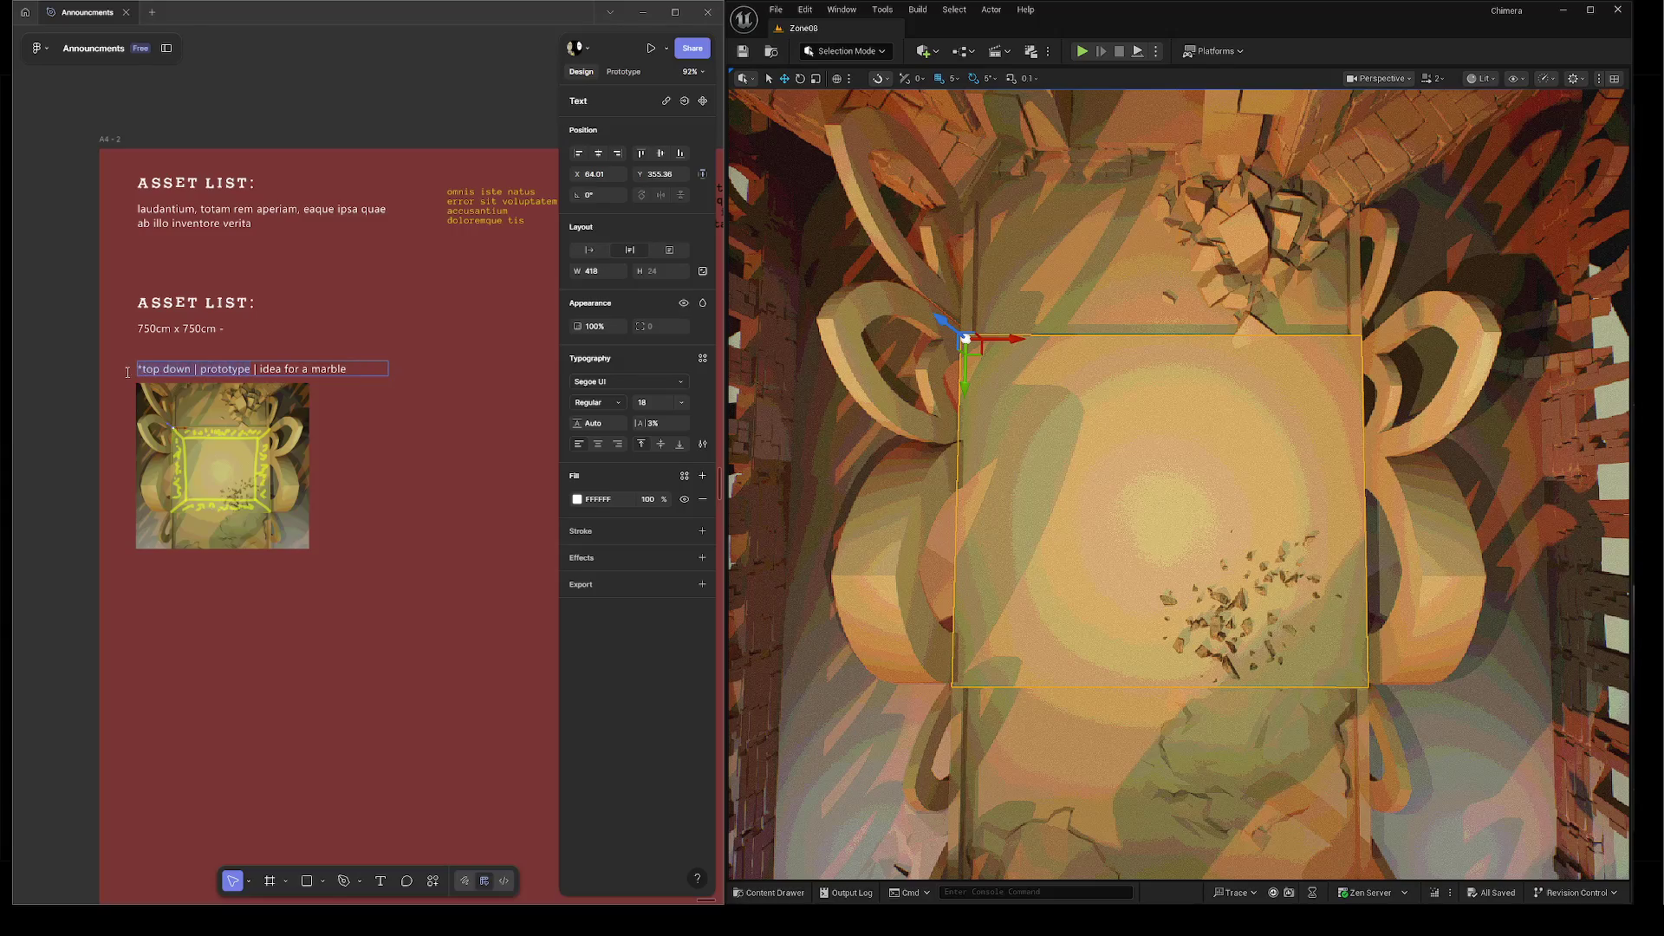
{"action": "left_click_drag", "start_coordinate": [138, 369], "coordinate": [248, 367]}
{"action": "key", "text": "BackSpace"}
{"action": "key", "text": "Escape"}
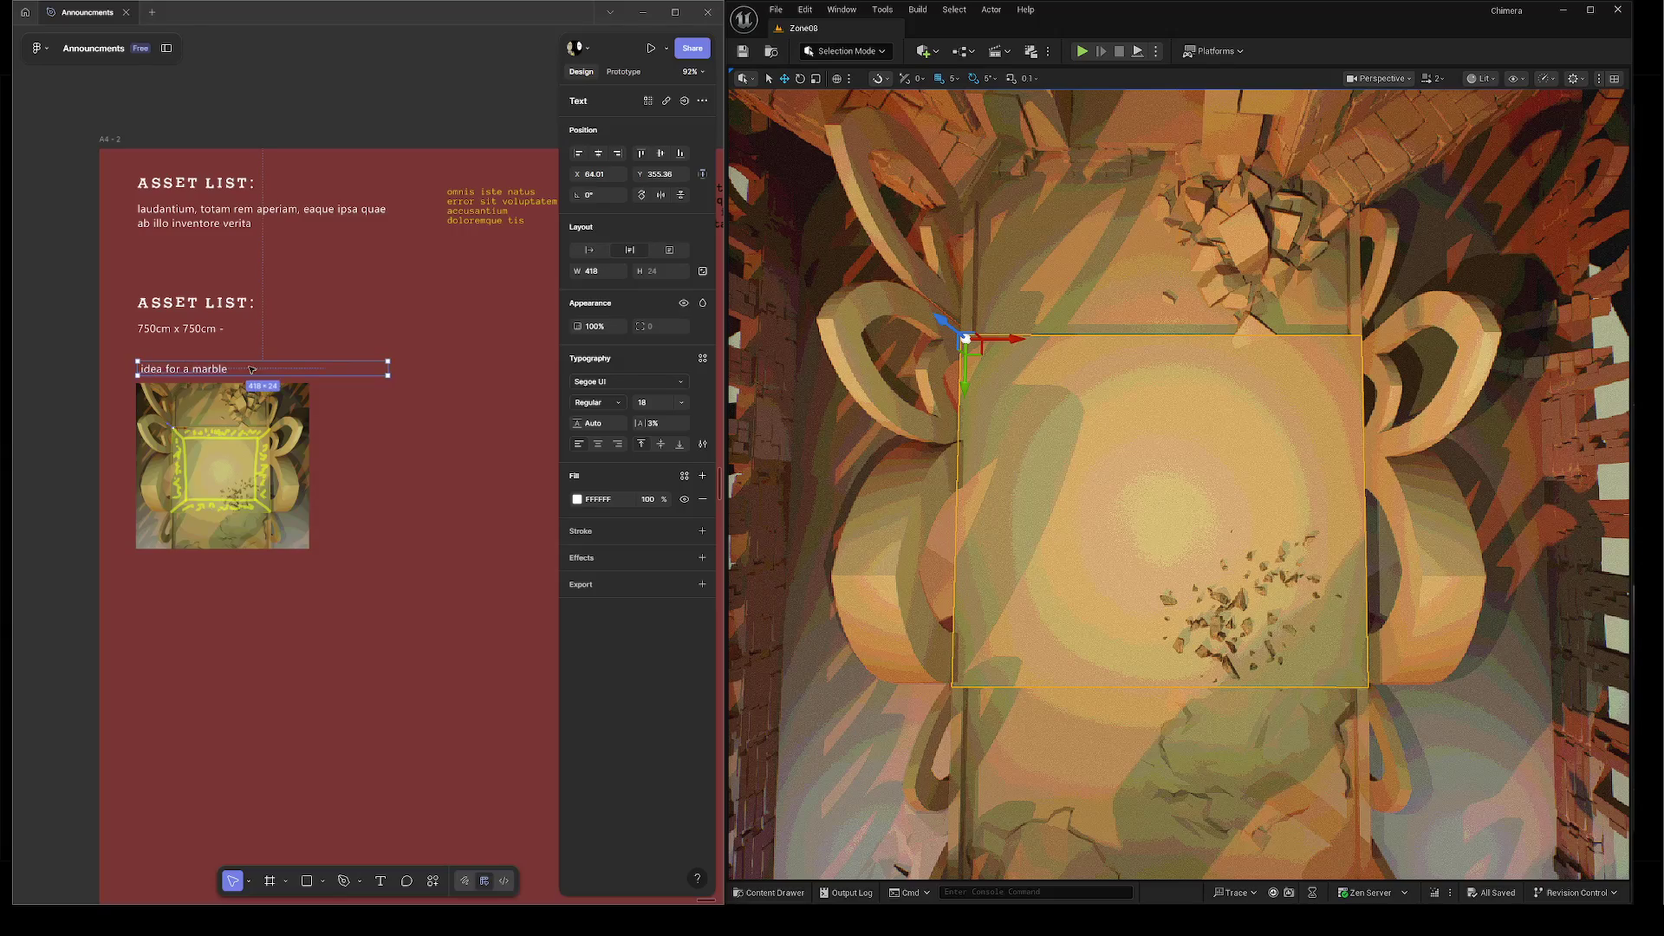
Move the yellow 'omnis iste natus' text block lower on the frame.
{"action": "left_click", "coordinate": [485, 217]}
{"action": "left_click_drag", "start_coordinate": [444, 234], "coordinate": [419, 304]}
{"action": "key", "text": "Return"}
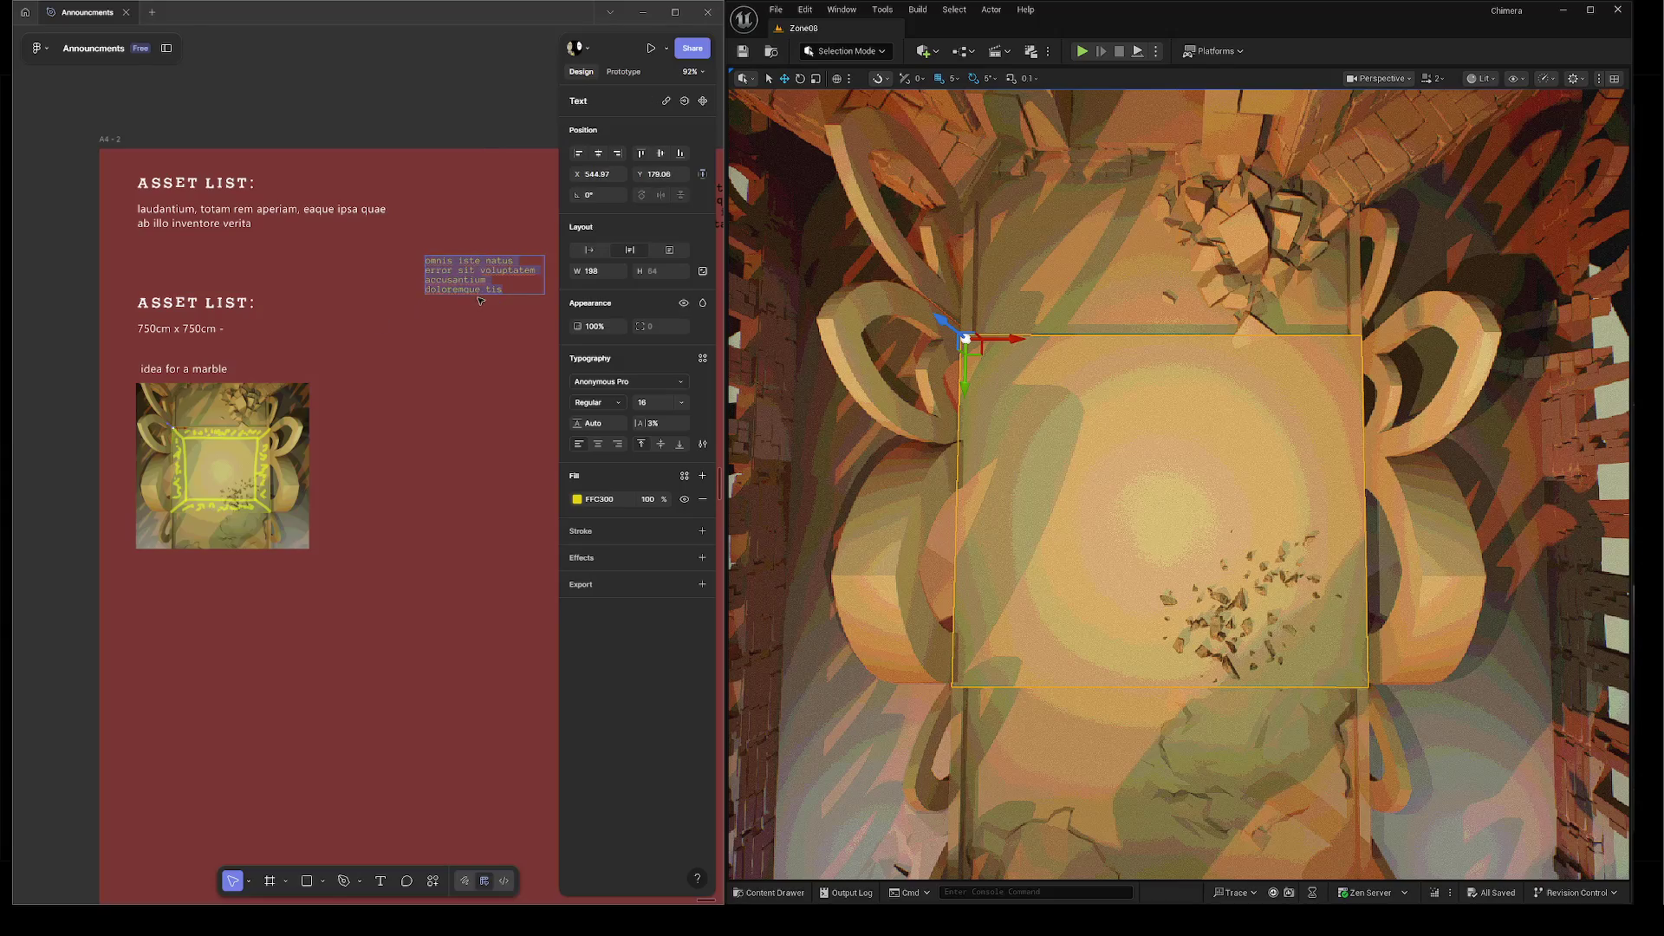
{"action": "key", "text": "Escape"}
{"action": "key", "text": "Return"}
{"action": "left_click", "coordinate": [491, 277]}
{"action": "key", "text": "Escape"}
{"action": "scroll", "coordinate": [416, 524], "scroll_direction": "right", "scroll_amount": 1}
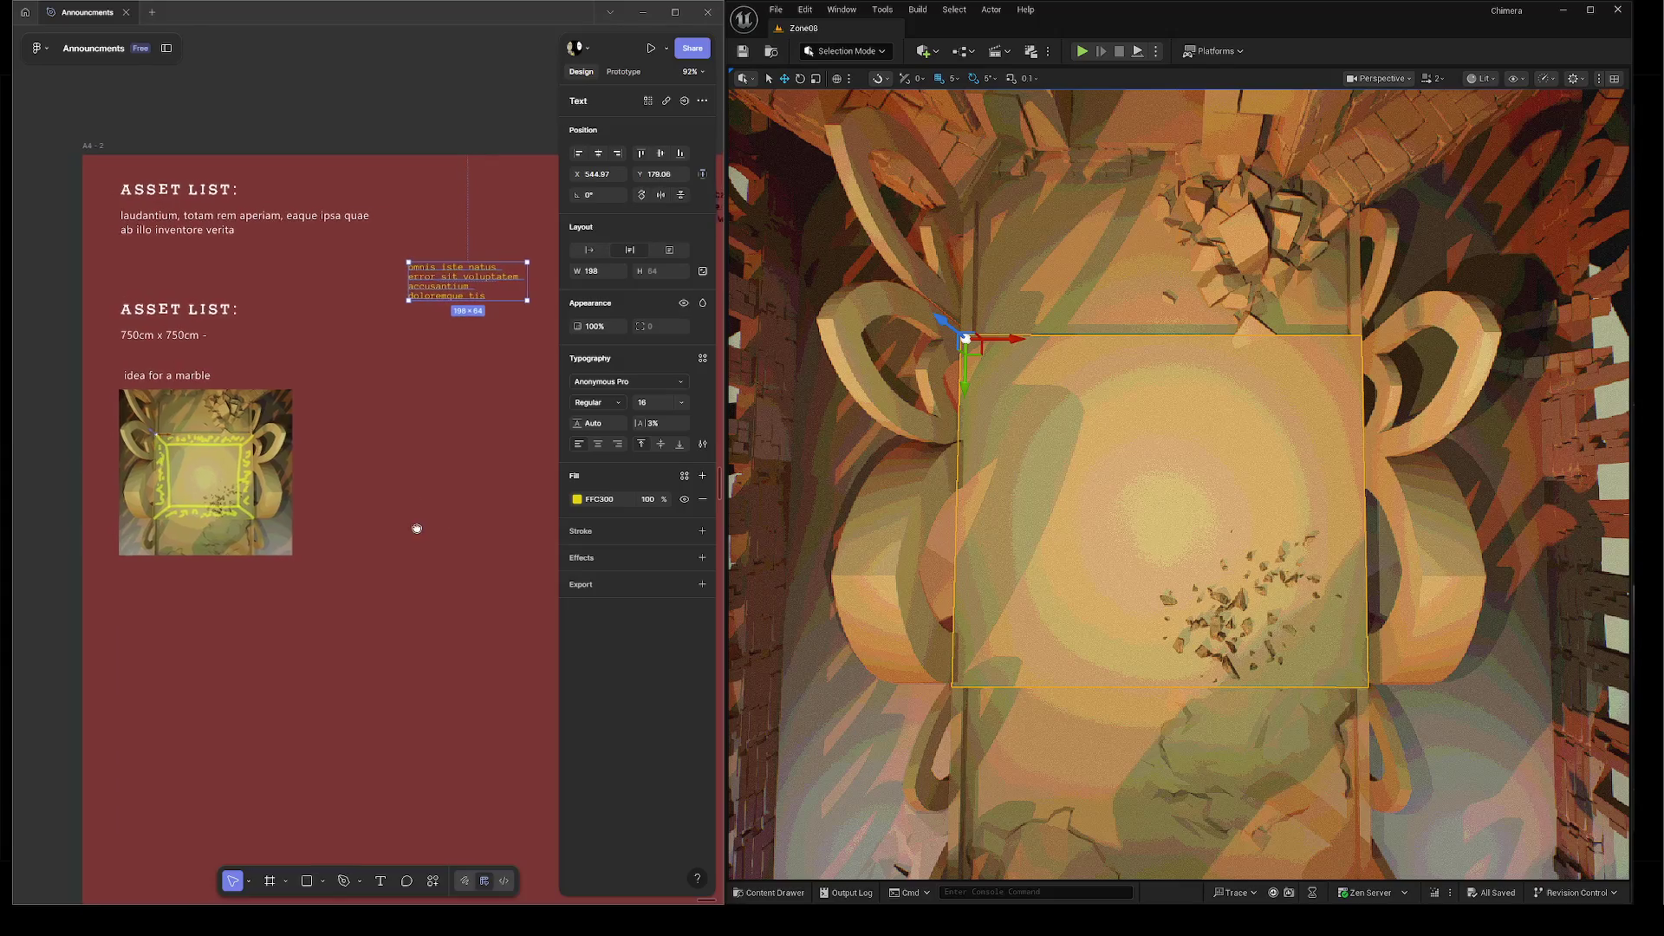
{"action": "scroll", "coordinate": [450, 543], "scroll_direction": "down", "scroll_amount": 1}
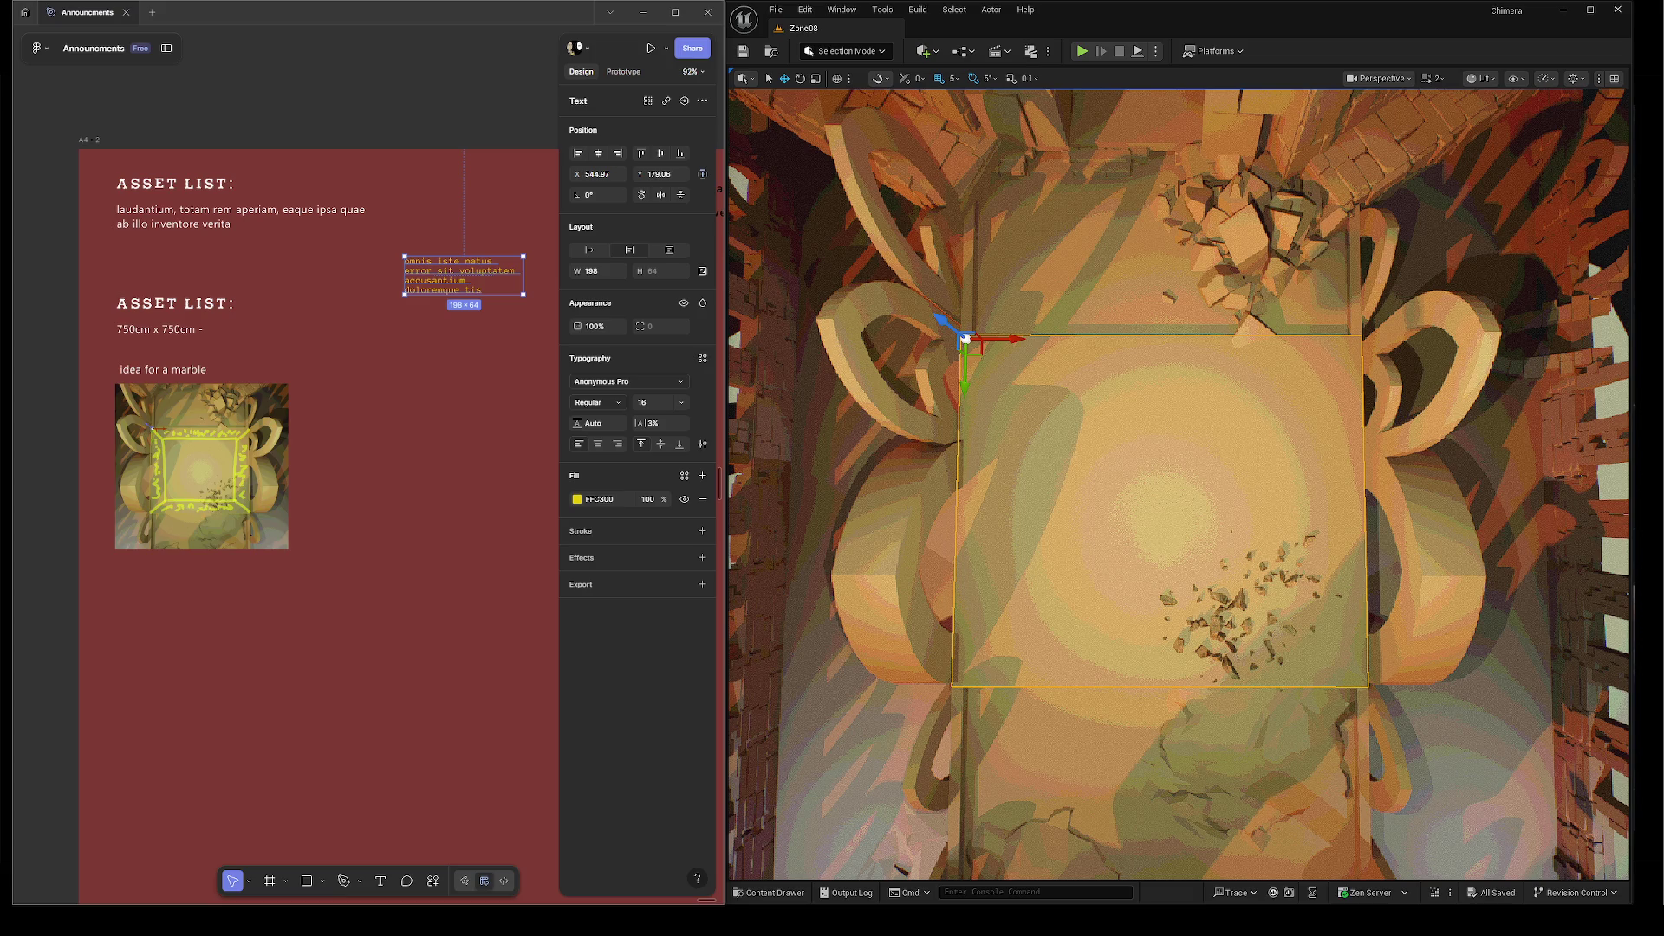
{"action": "scroll", "coordinate": [1179, 485], "scroll_direction": "down", "scroll_amount": 3}
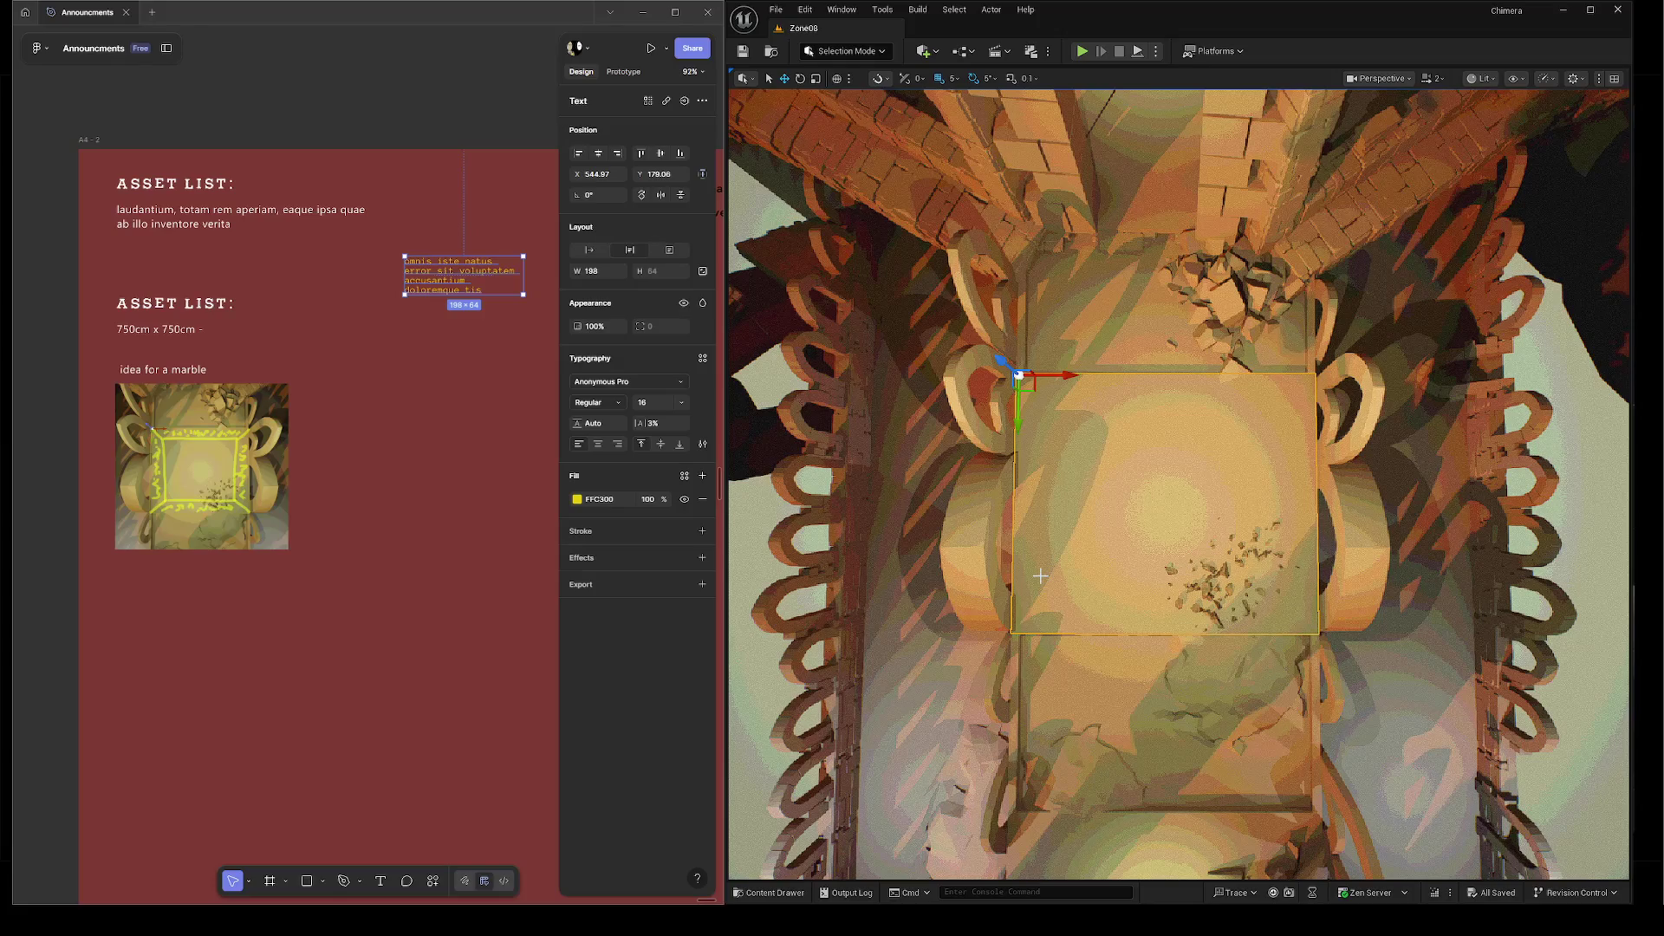
Fly the Unreal camera out to a wide angled overview of the level, then bring up the Start menu.
{"action": "scroll", "coordinate": [1261, 503], "scroll_direction": "down", "scroll_amount": 10}
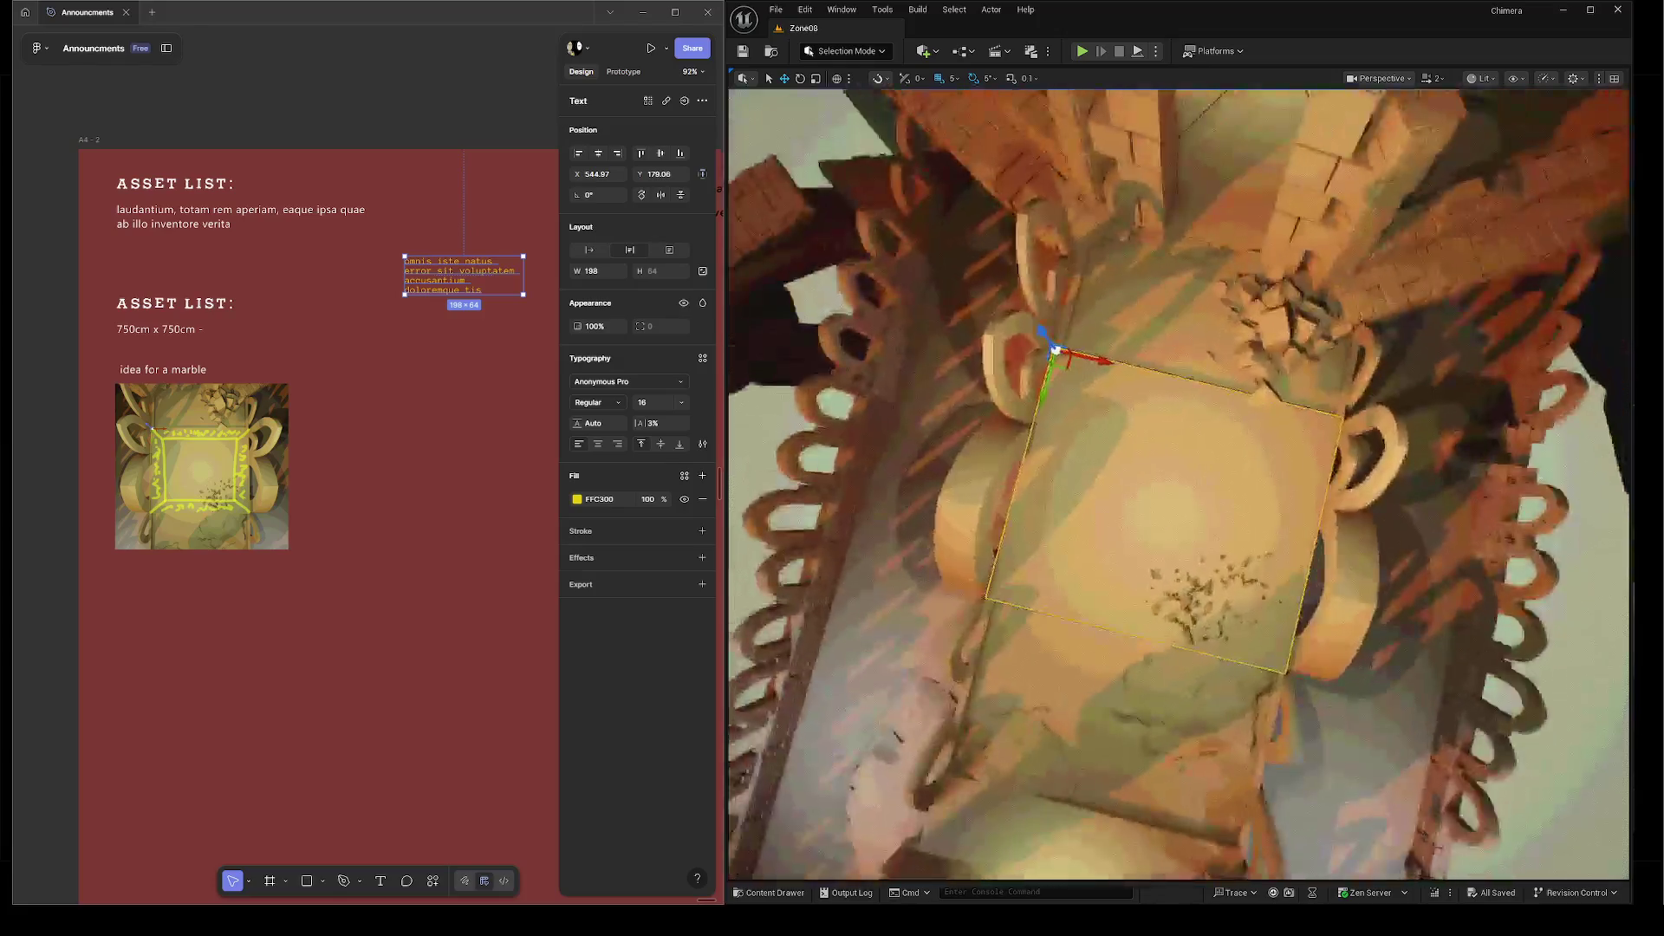
{"action": "scroll", "coordinate": [1255, 501], "scroll_direction": "up", "scroll_amount": 4}
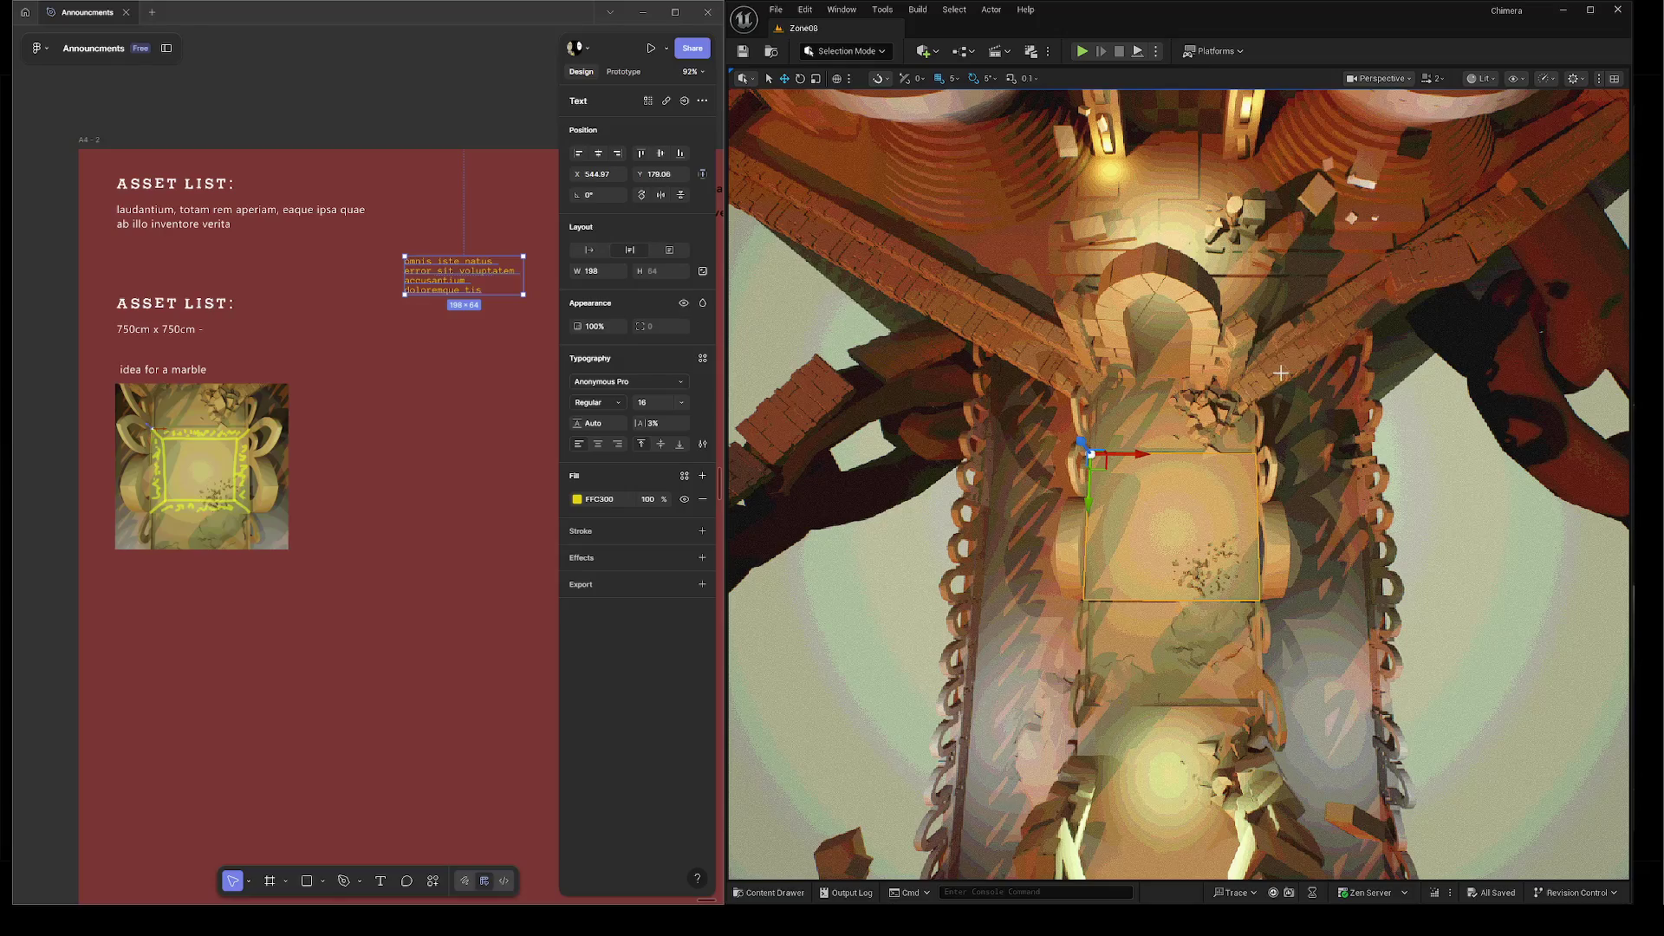
{"action": "mouse_move", "coordinate": [1338, 379]}
{"action": "left_mouse_down"}
{"action": "mouse_move", "coordinate": [1118, 516]}
{"action": "mouse_move", "coordinate": [1337, 388]}
{"action": "left_mouse_up"}
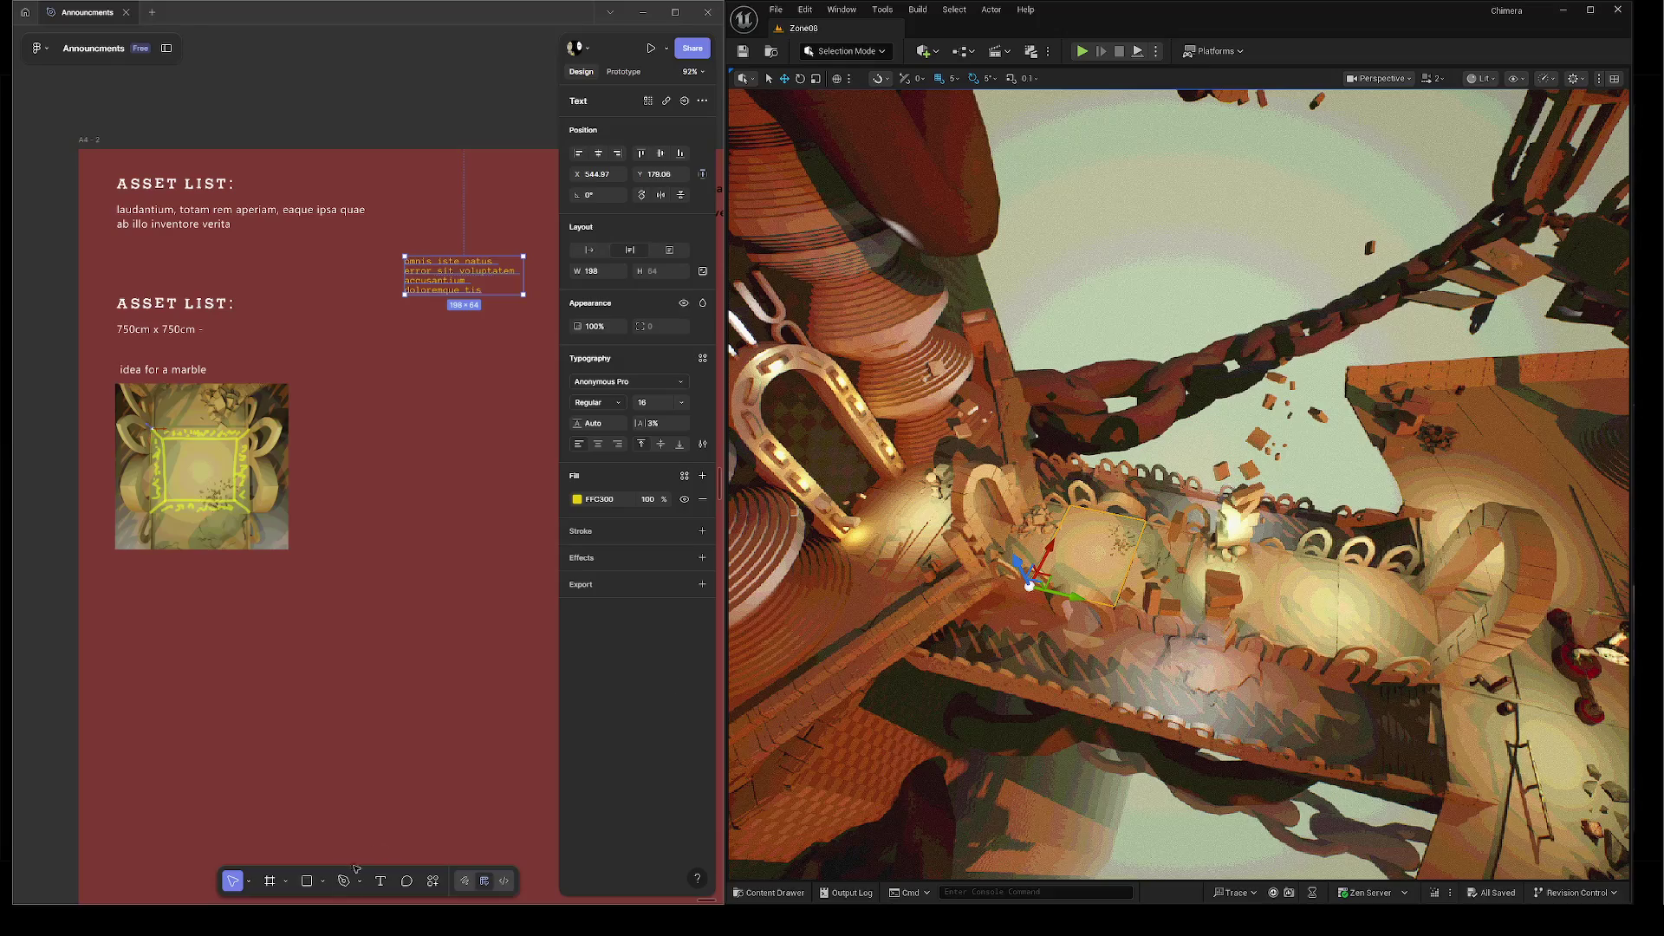
{"action": "key", "text": "super"}
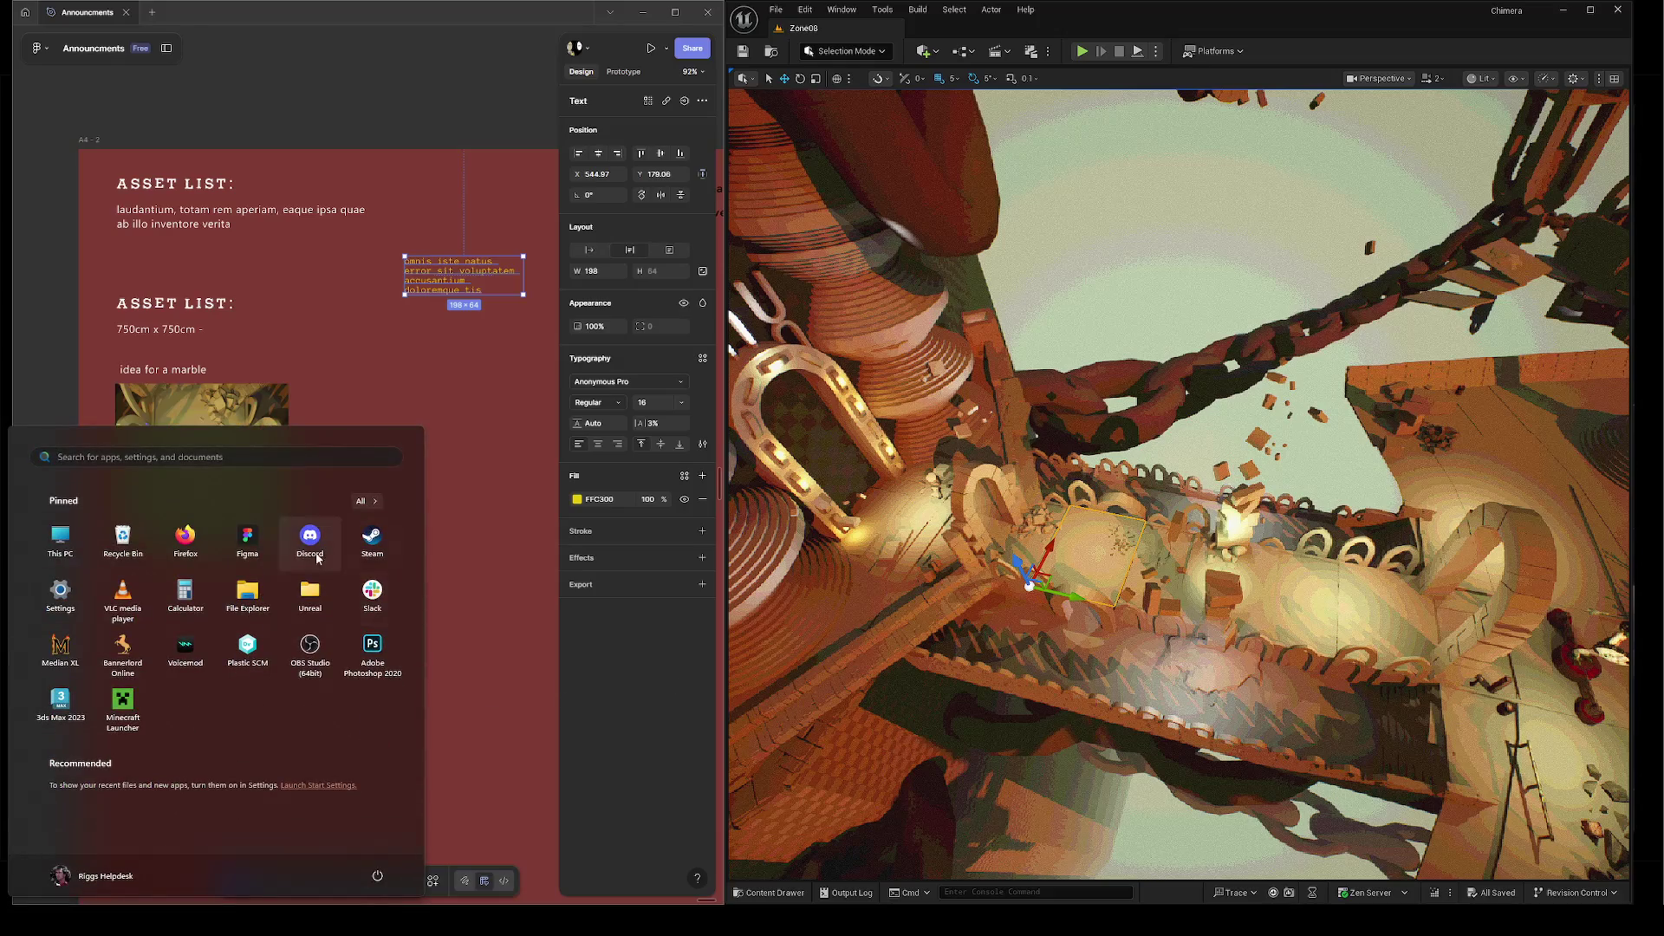
{"action": "key", "text": "Escape"}
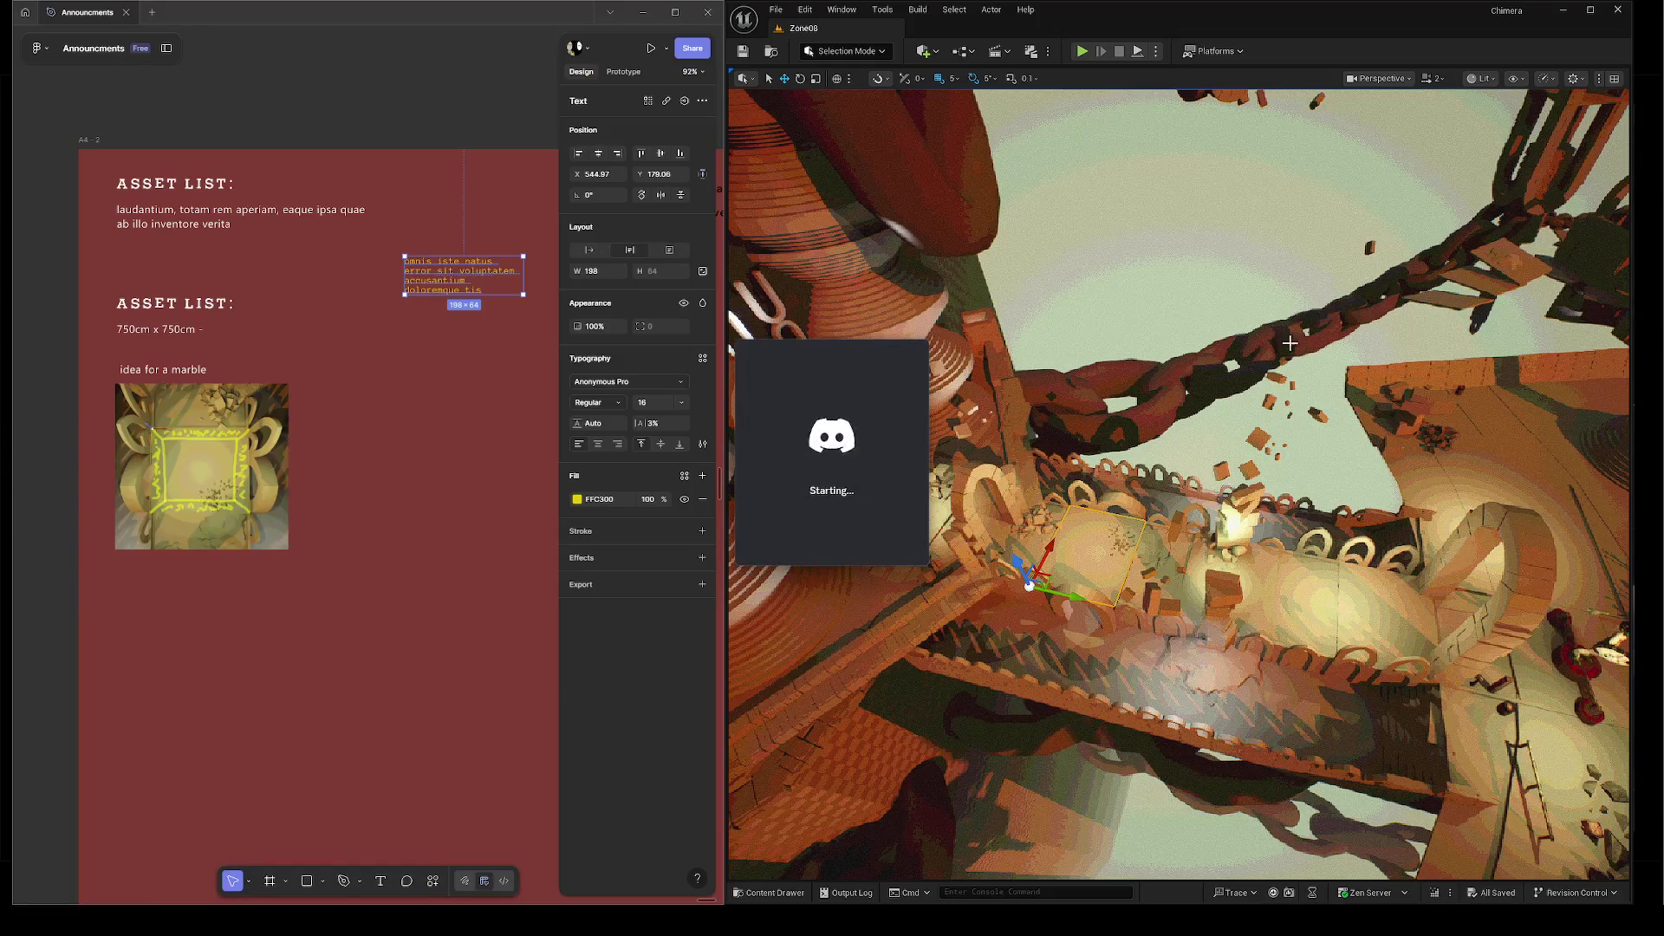
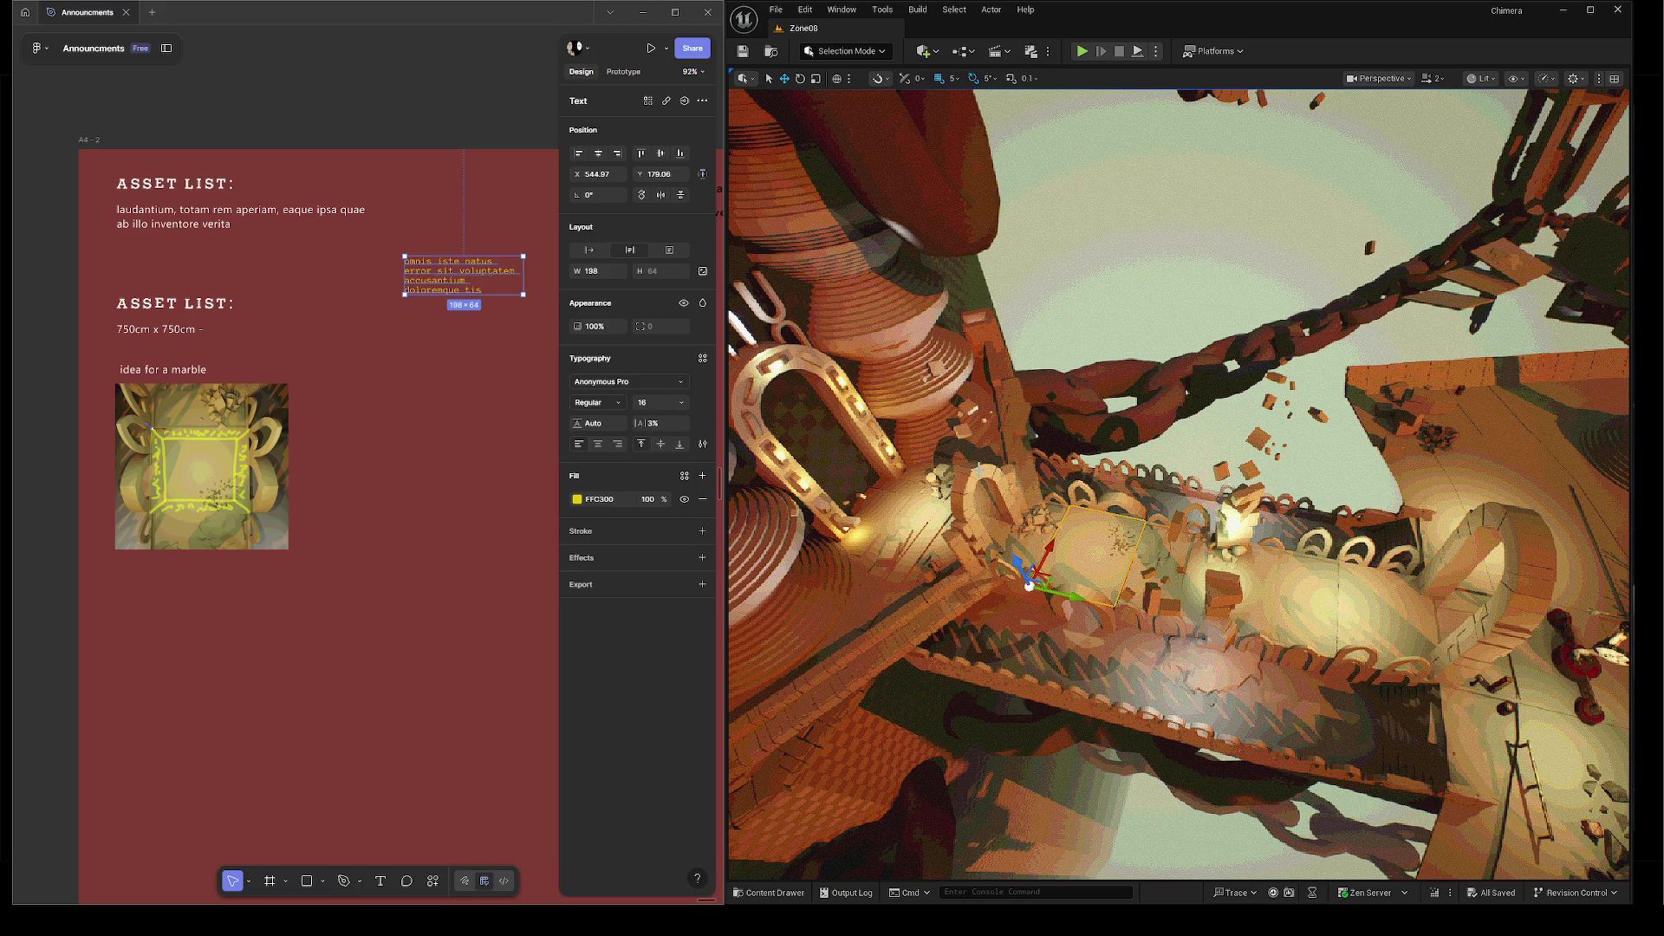
Fly the camera up toward the hanging chains above the selected walkway floor tile.
{"action": "left_click_drag", "start_coordinate": [1030, 431], "coordinate": [997, 423]}
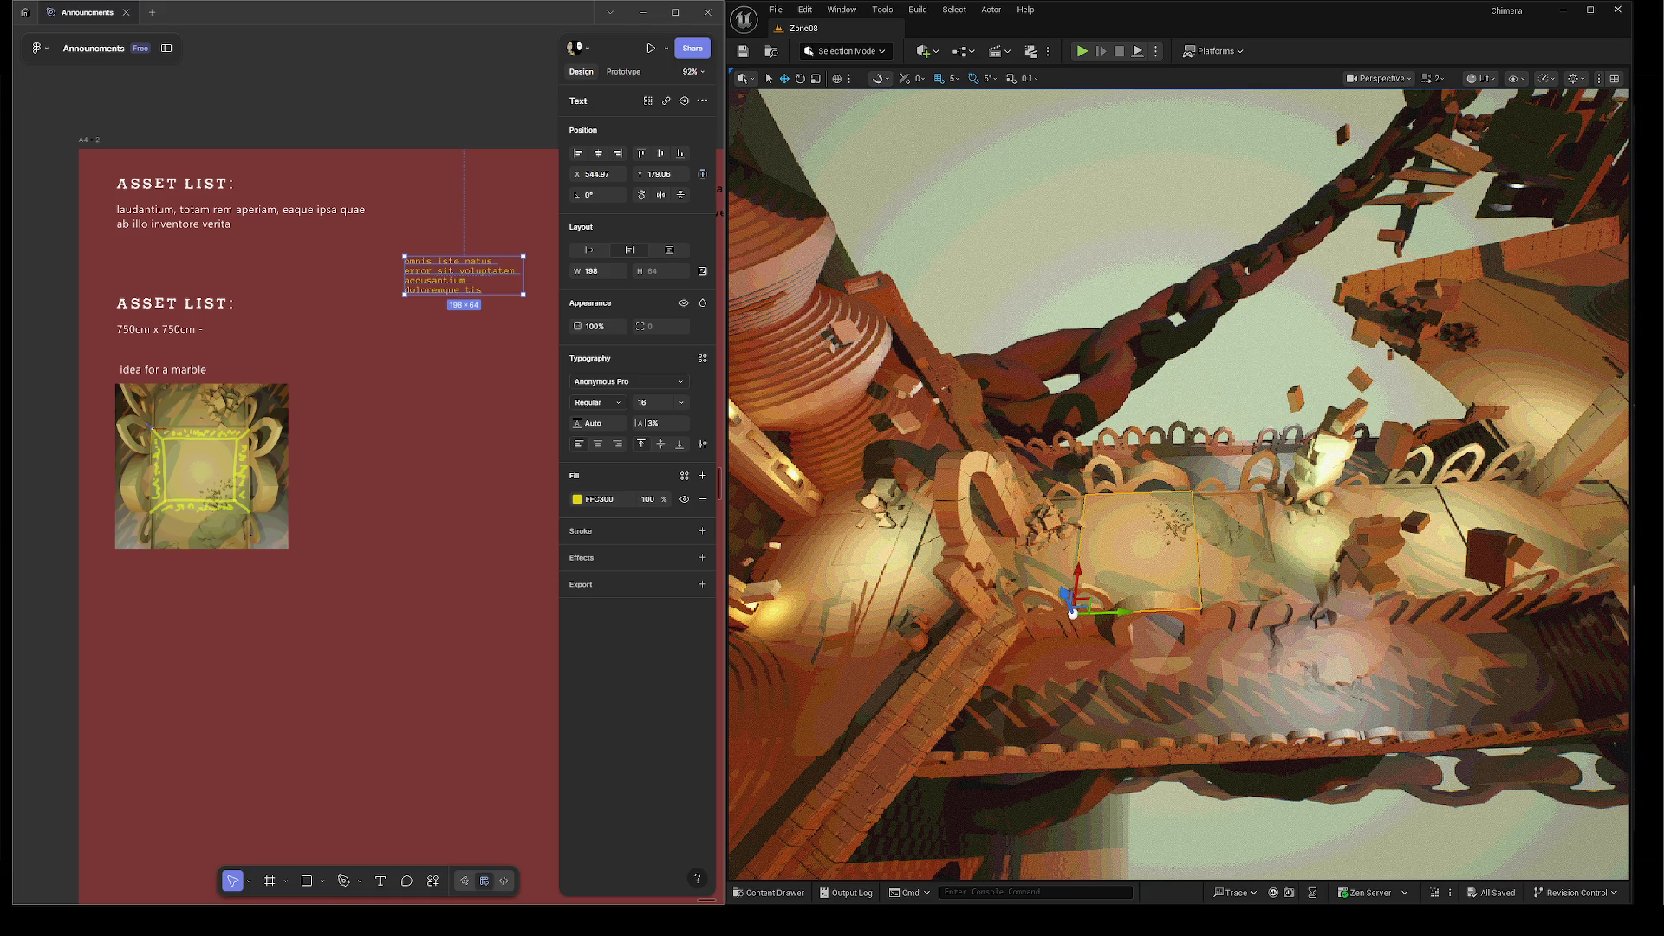
{"action": "scroll", "coordinate": [1179, 486], "scroll_direction": "up", "scroll_amount": 3}
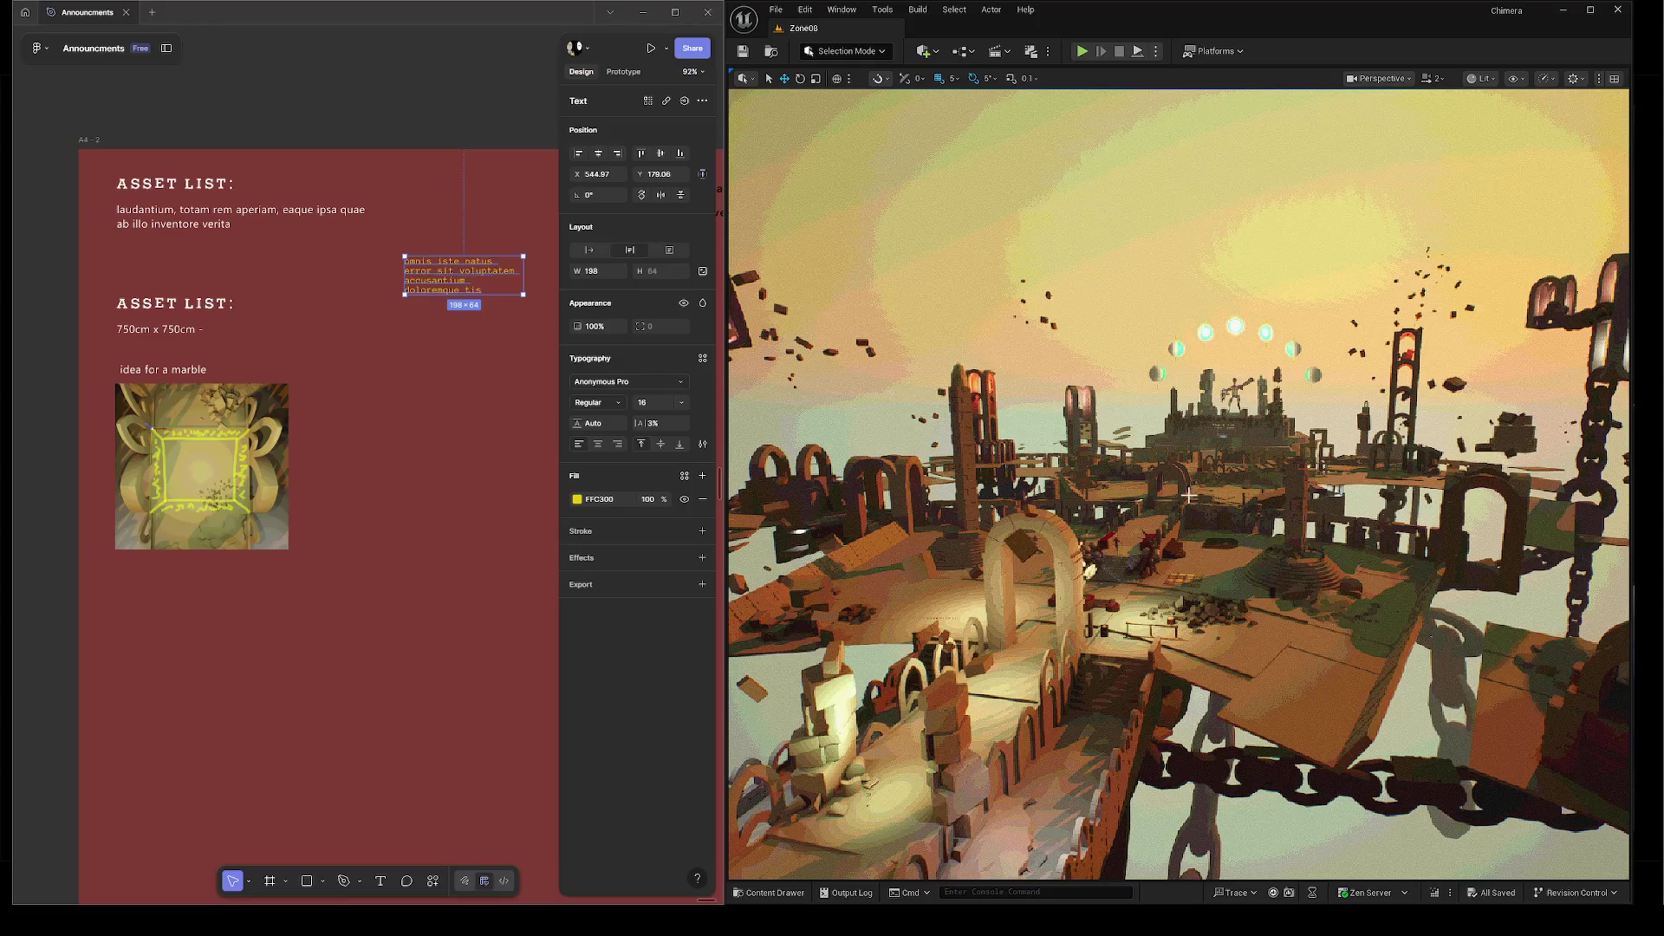
Select the wooden platform on the arched walkway, focus it, and orbit in close.
{"action": "left_click", "coordinate": [1173, 526]}
{"action": "key", "text": "f"}
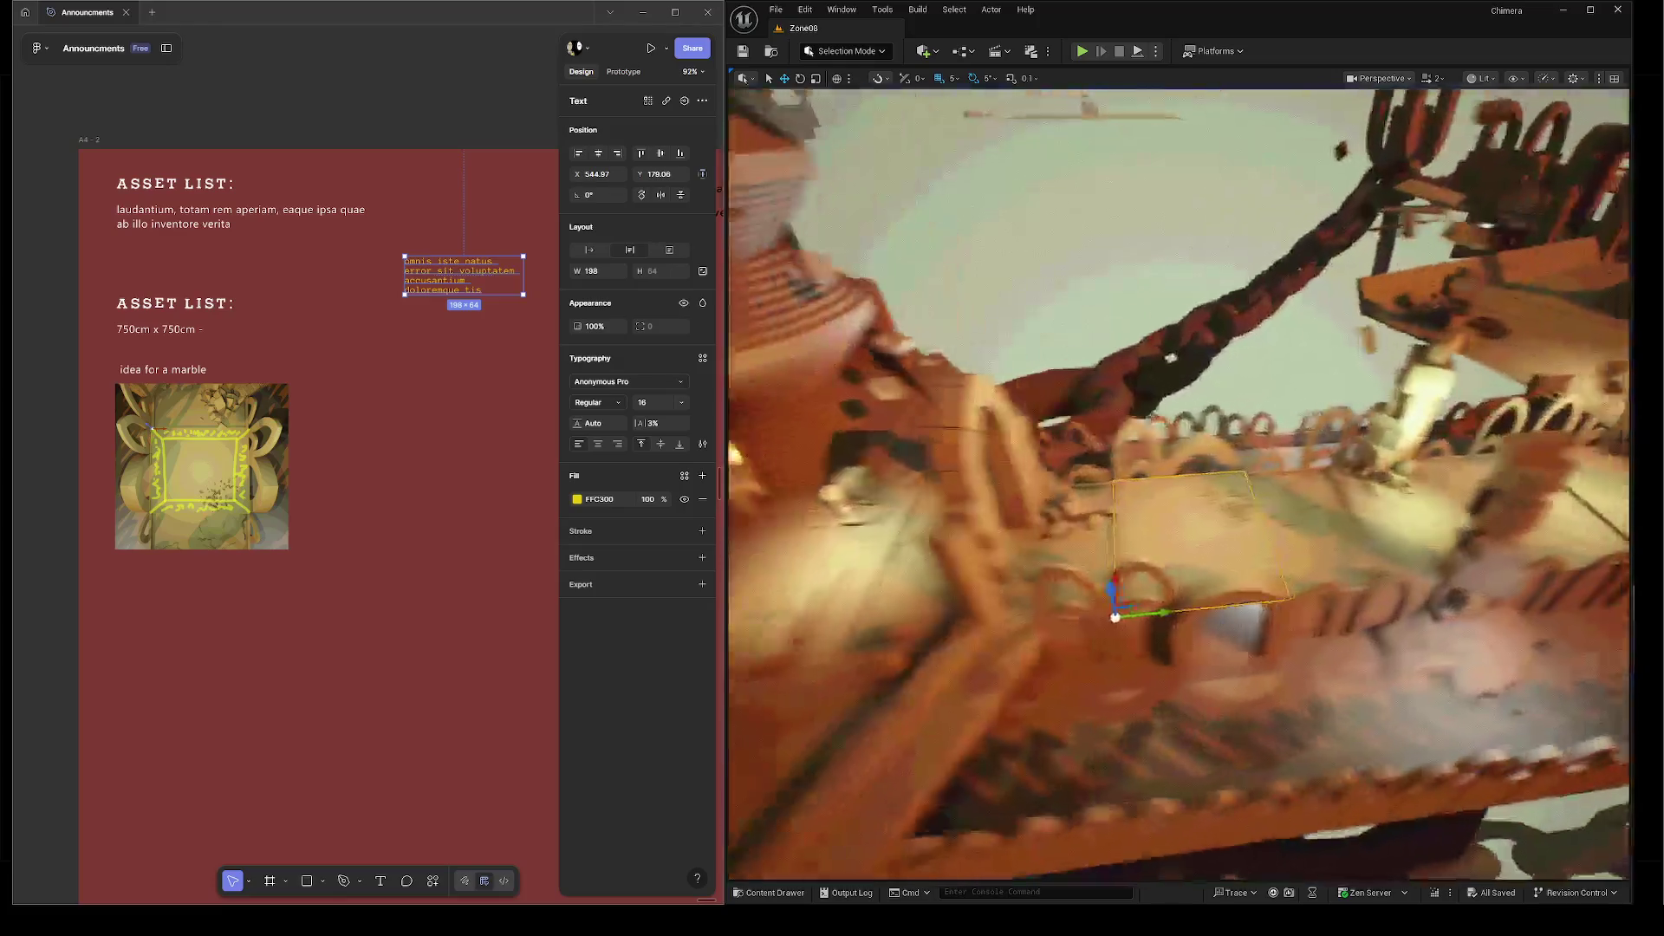
{"action": "left_click_drag", "start_coordinate": [1438, 417], "coordinate": [1439, 417]}
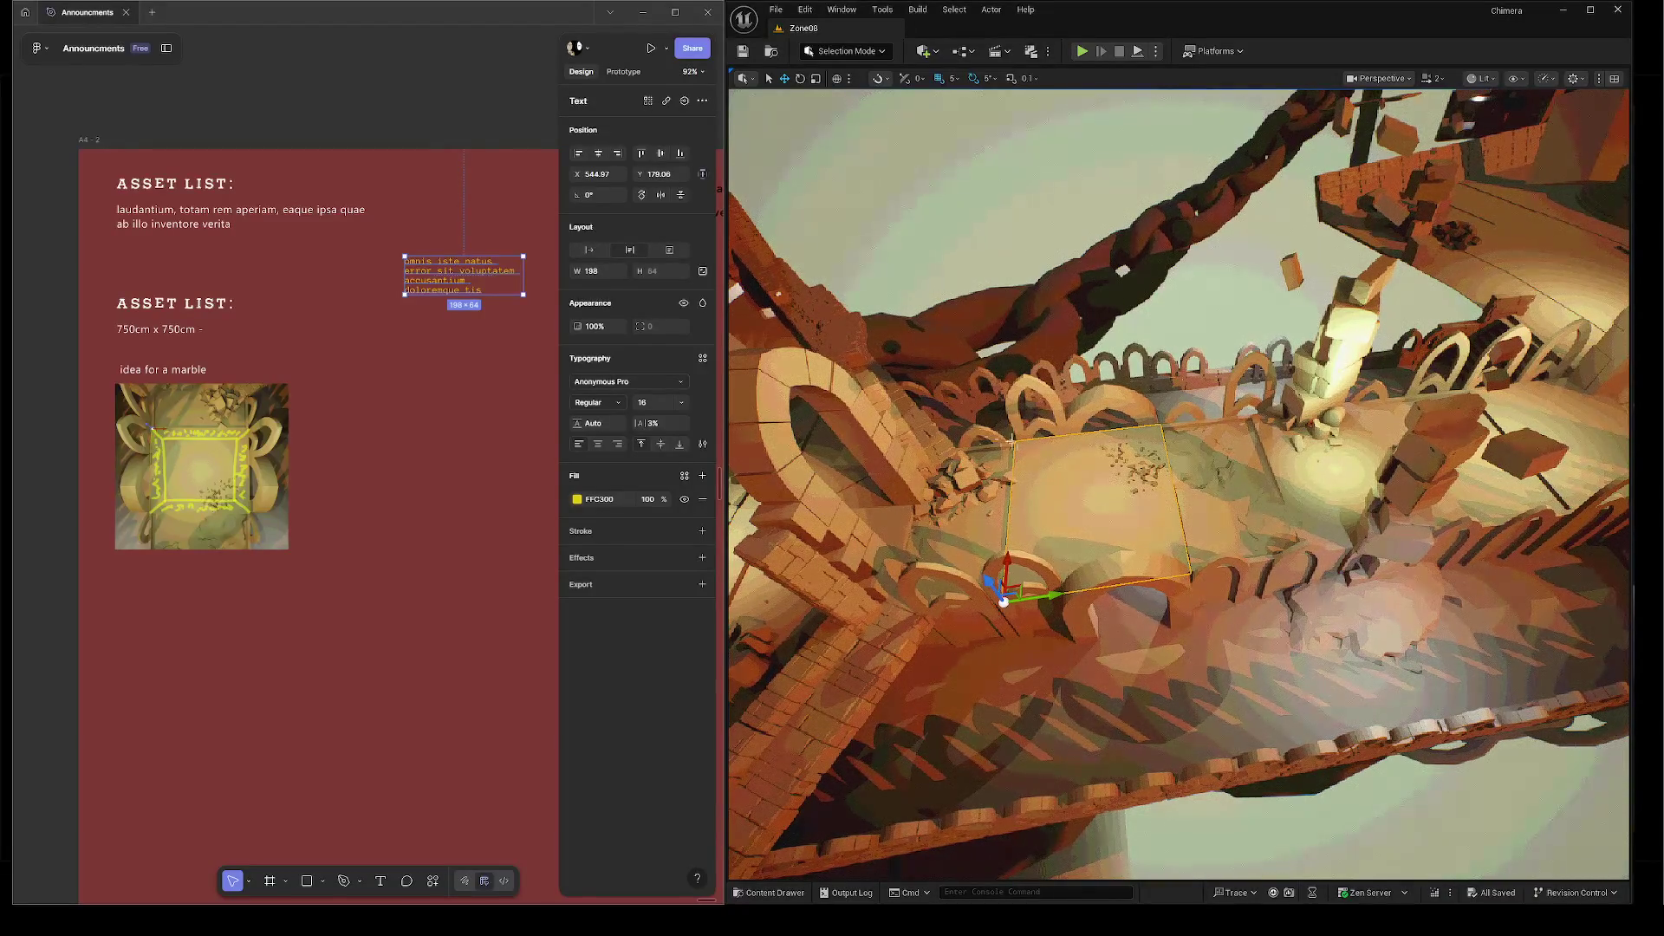
{"action": "scroll", "coordinate": [1144, 475], "scroll_direction": "up", "scroll_amount": 8}
Orbit the view and fly back to face the horned statue and stairs up close.
{"action": "left_click_drag", "start_coordinate": [1133, 660], "coordinate": [1133, 660]}
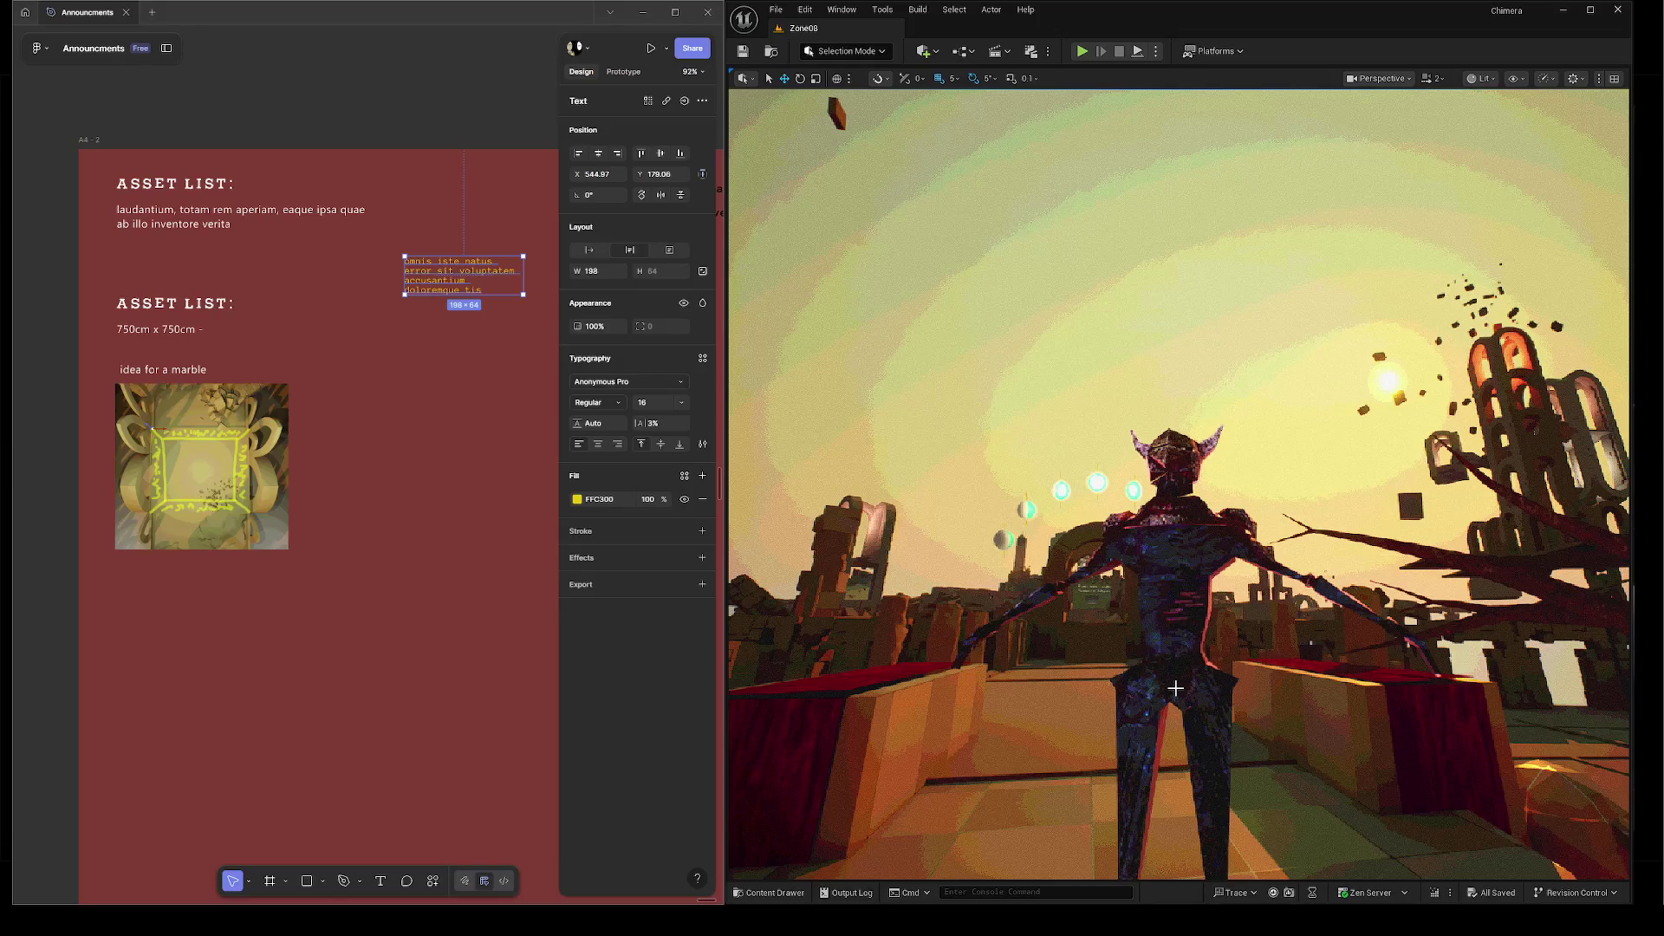
{"action": "mouse_move", "coordinate": [1175, 687]}
{"action": "left_mouse_down"}
{"action": "mouse_move", "coordinate": [1157, 637]}
{"action": "mouse_move", "coordinate": [1175, 628]}
{"action": "left_mouse_up"}
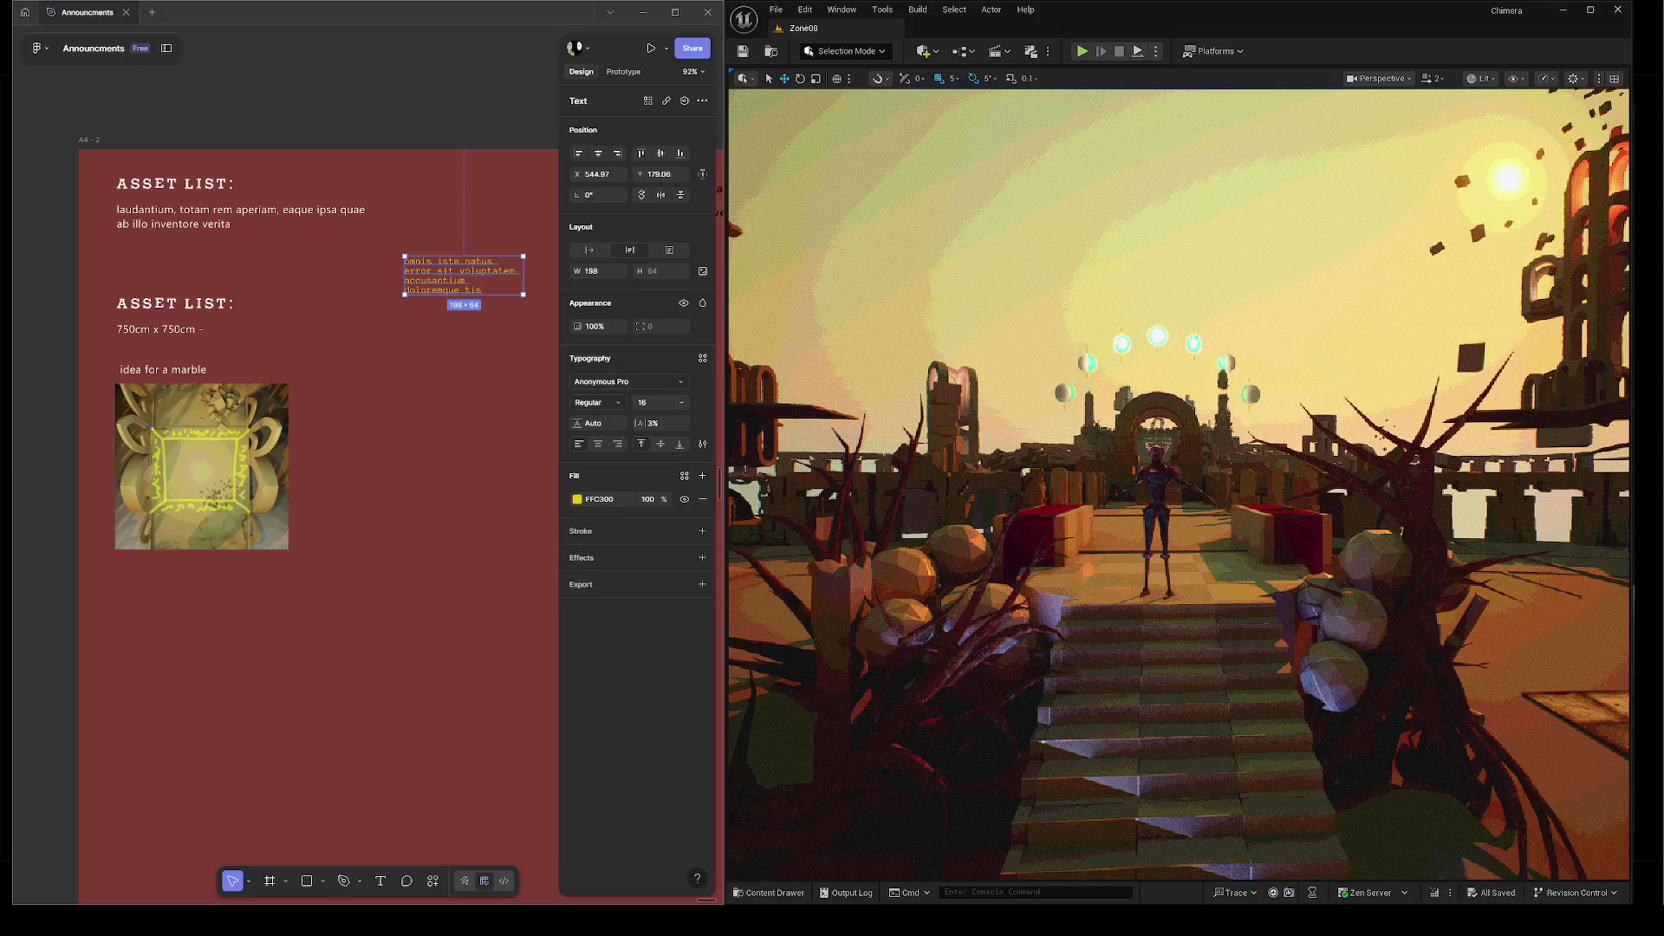
Fly past the spear-and-shield statue and turn toward the chained floating ruins.
{"action": "key", "text": "w"}
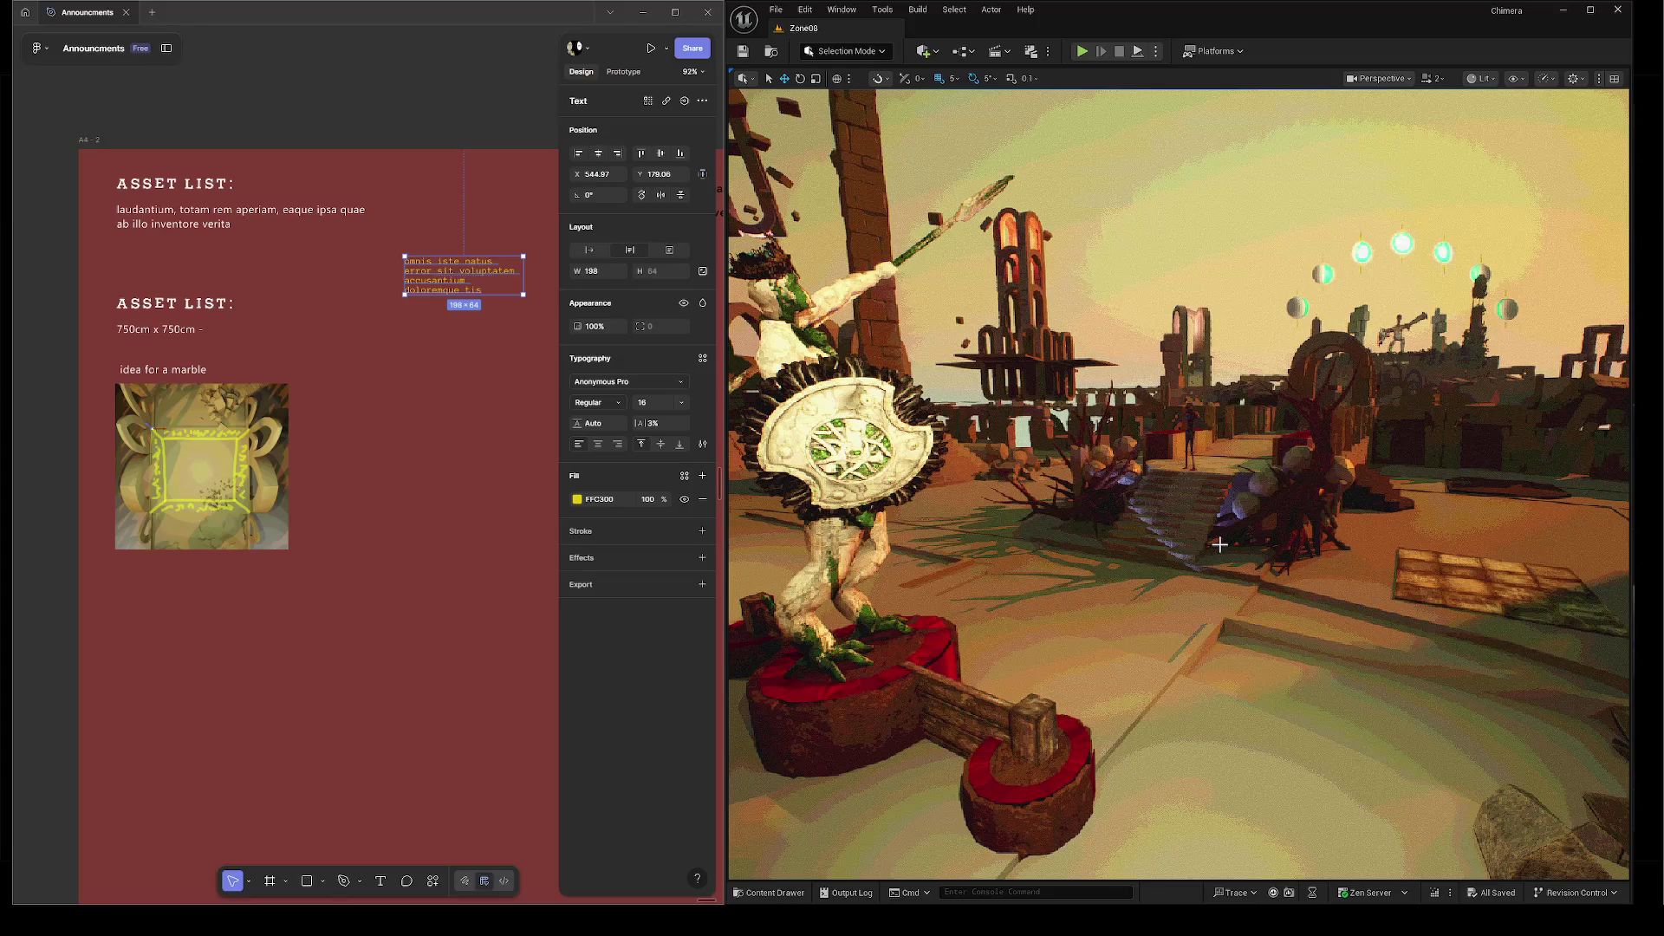
{"action": "left_click_drag", "start_coordinate": [1140, 518], "coordinate": [1139, 564]}
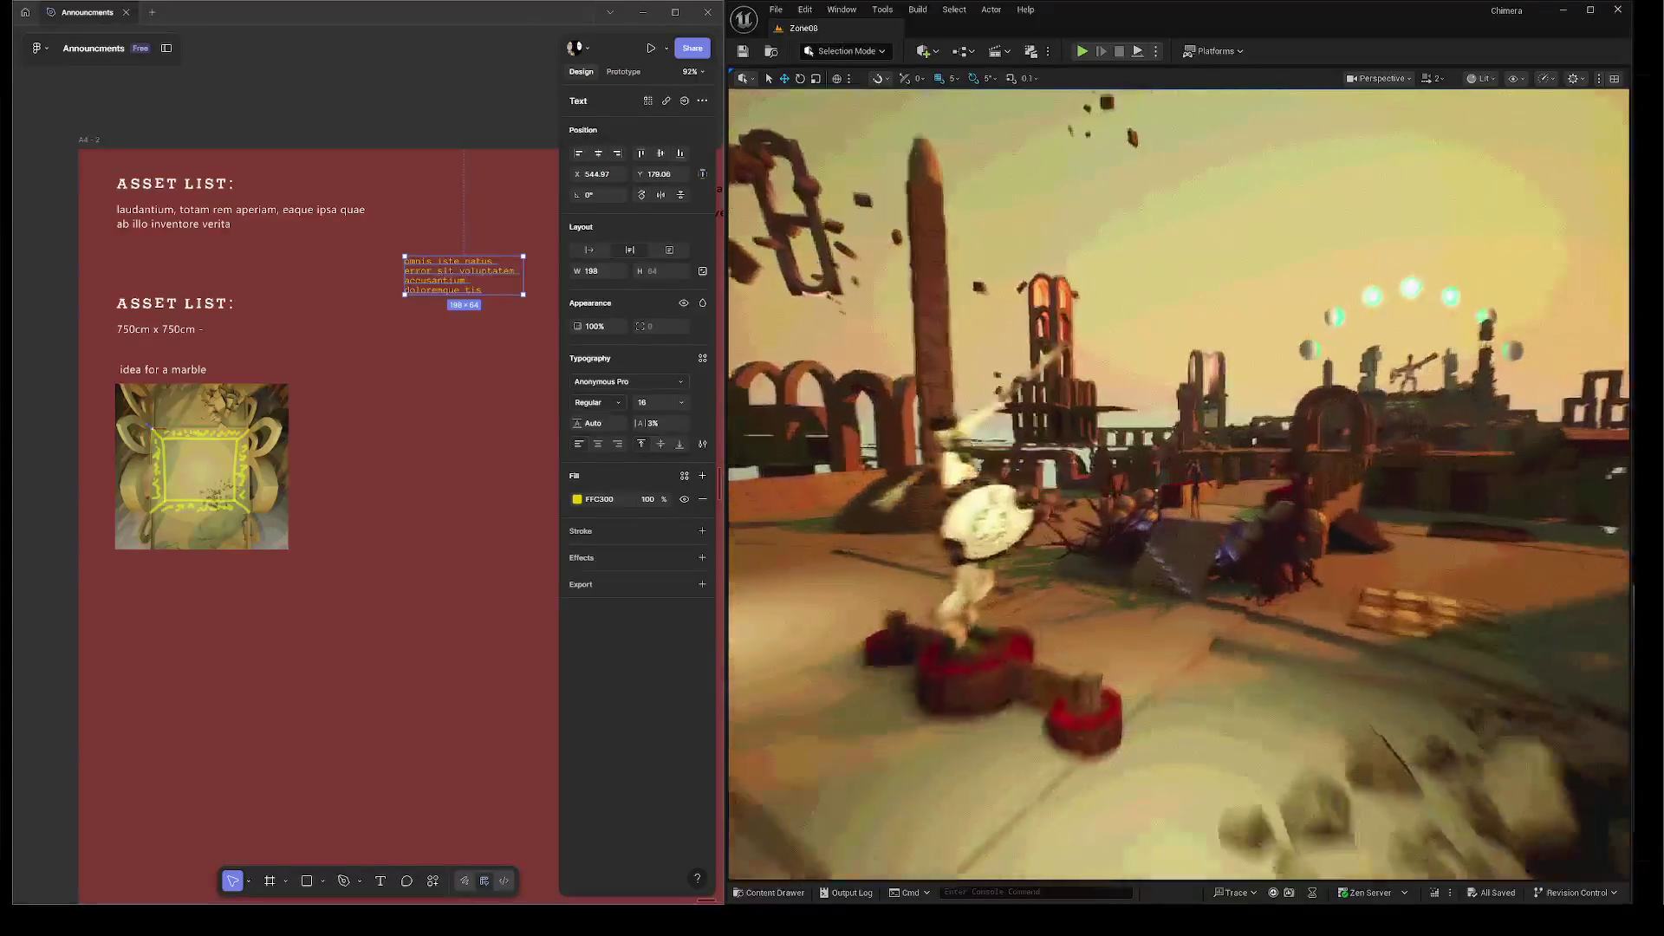